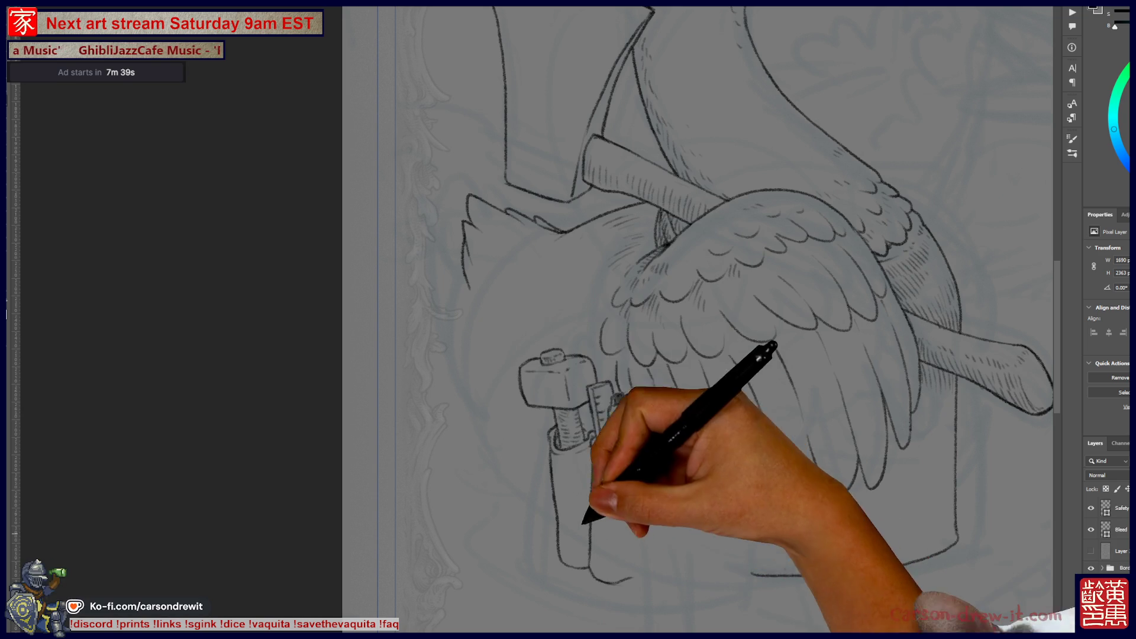
- Undo the last ink stroke on the goose and pan the view toward the tool pouch
key(ctrl+z)
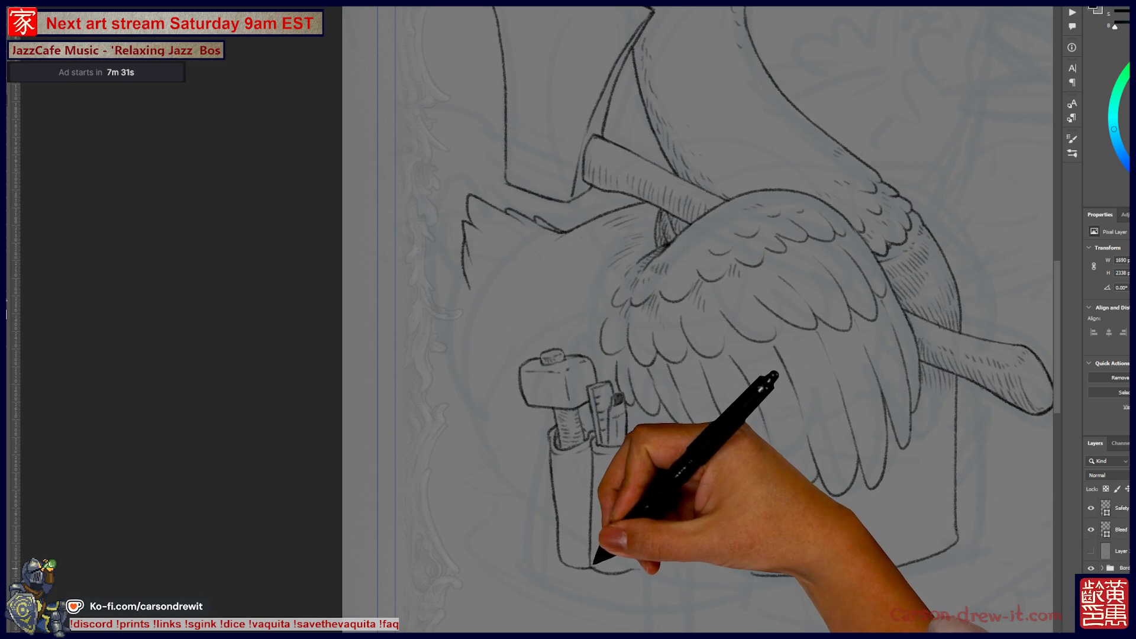
drag(568, 320, 637, 343)
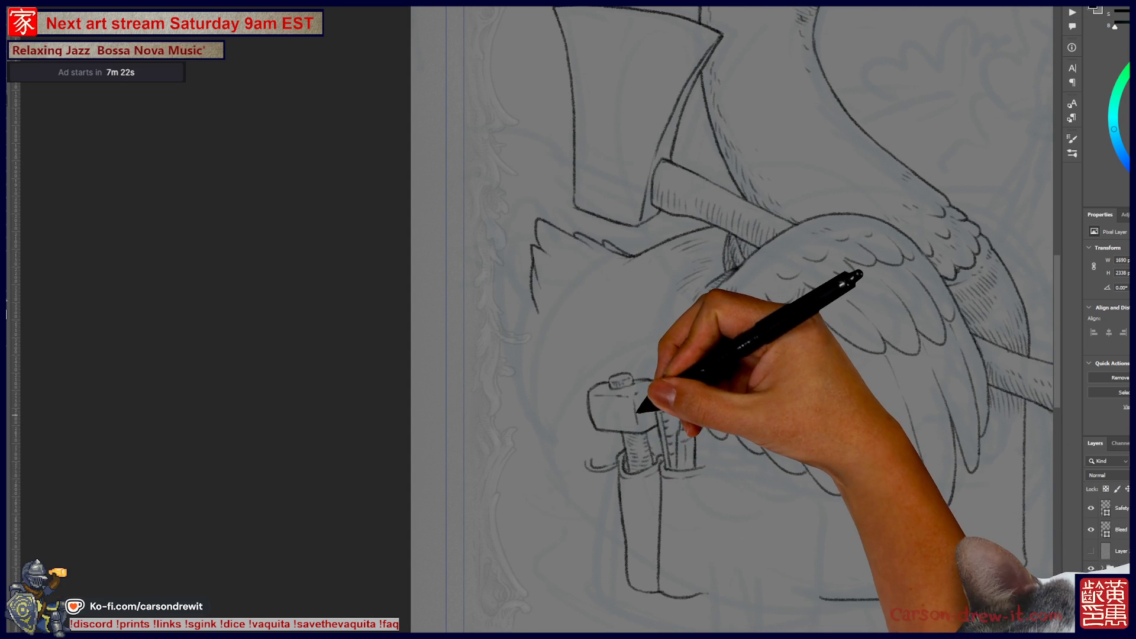
- Ink the tool bag's right side and bottom edge, discarding one unwanted stroke
key(ctrl)
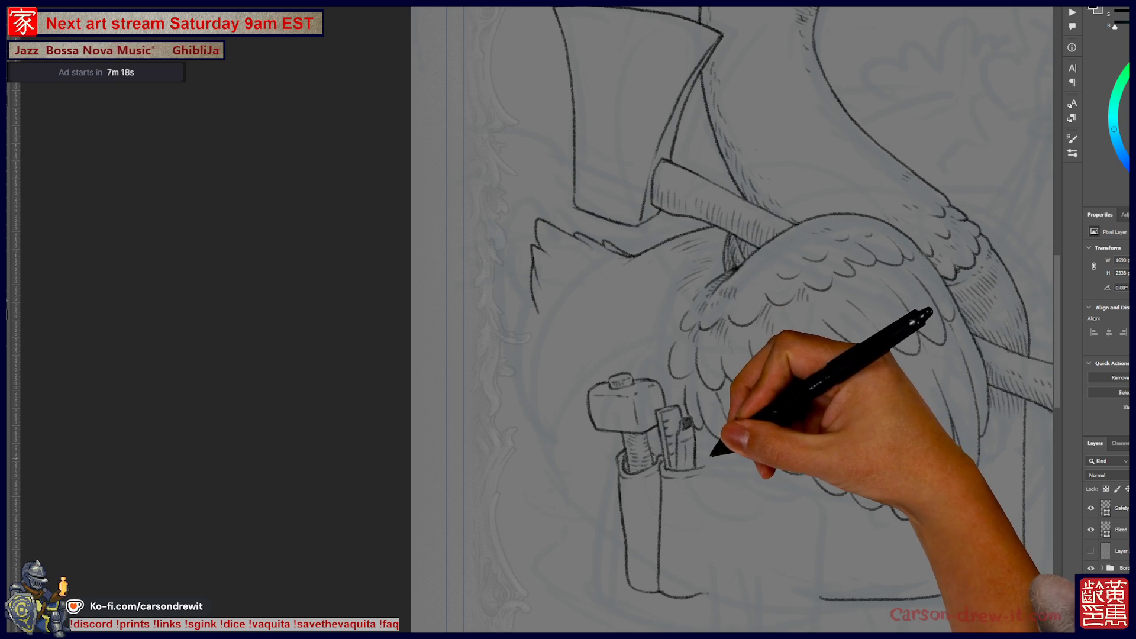
key(ctrl)
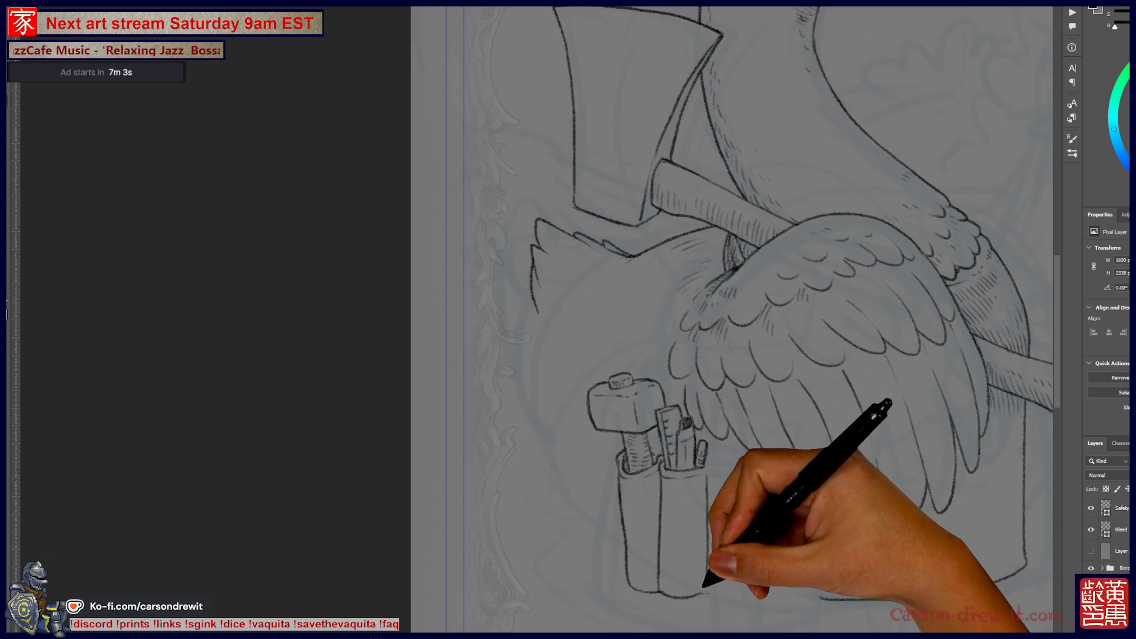
drag(710, 592, 747, 592)
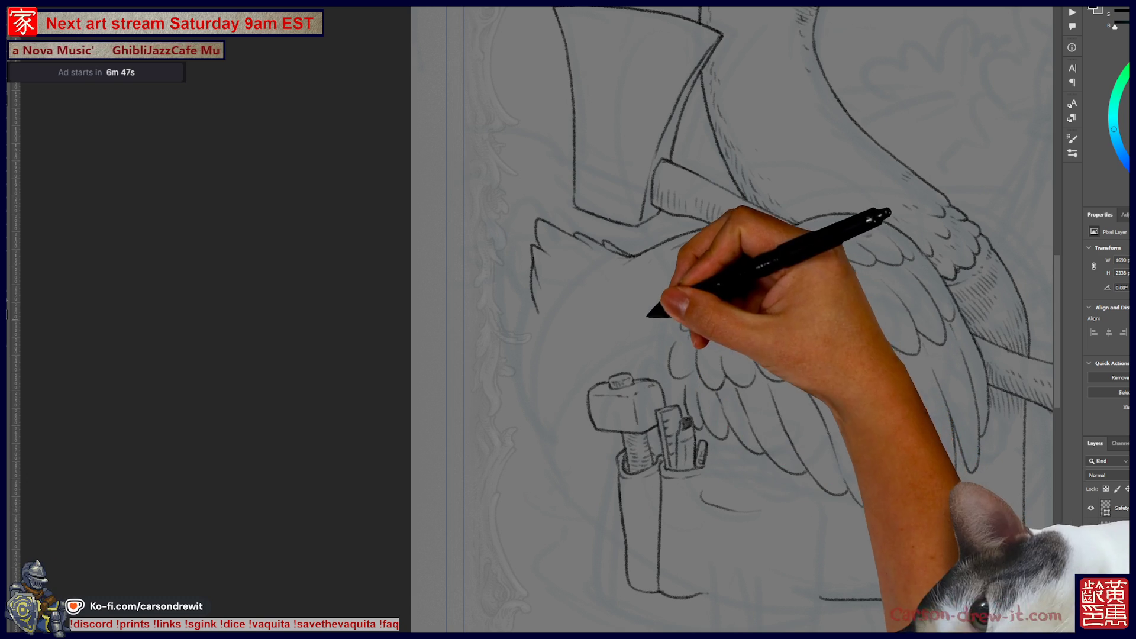
key(ctrl)
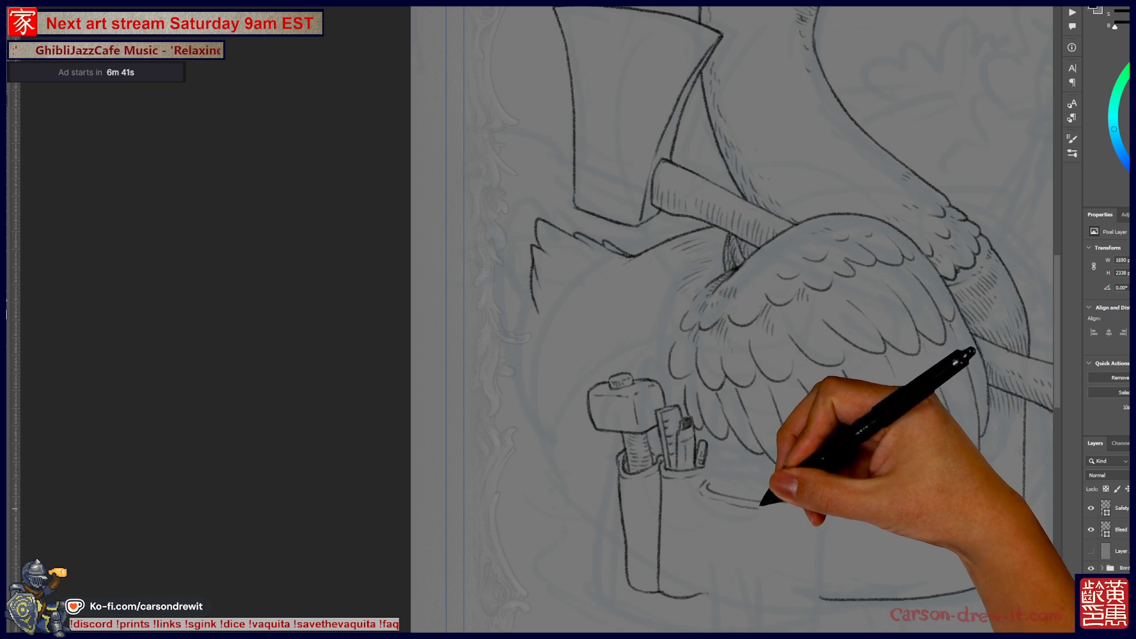
mouse_move(700, 496)
mouse_down()
mouse_move(700, 562)
mouse_move(718, 588)
mouse_move(789, 607)
mouse_move(816, 598)
mouse_move(822, 500)
mouse_up()
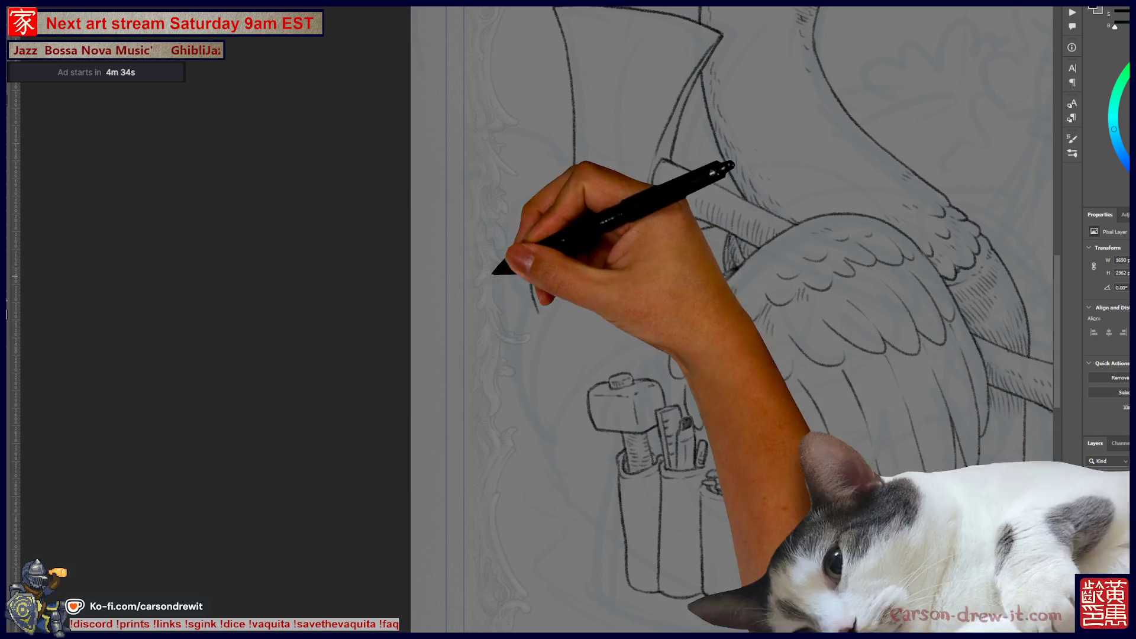
- Zoom out from the new right pocket to bring the goose's head into view
key(ctrl+minus)
- Zoom back in and ink a row of nails and a rounded tool in the right pocket
scroll(710, 326, up, 2)
key(ctrl+plus)
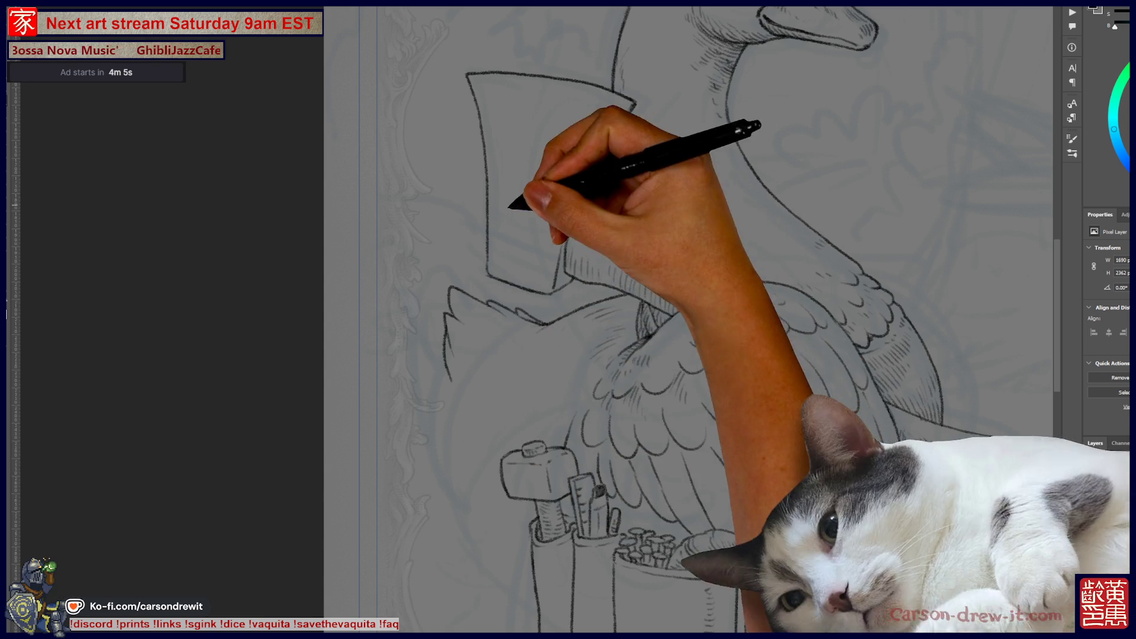
key(ctrl)
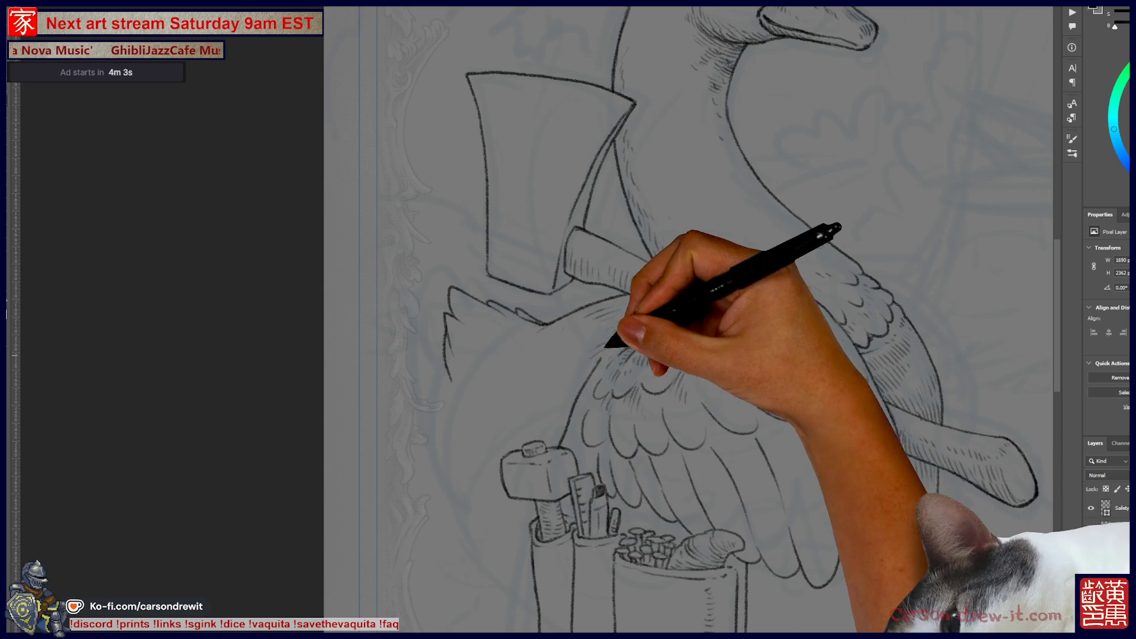
key(ctrl)
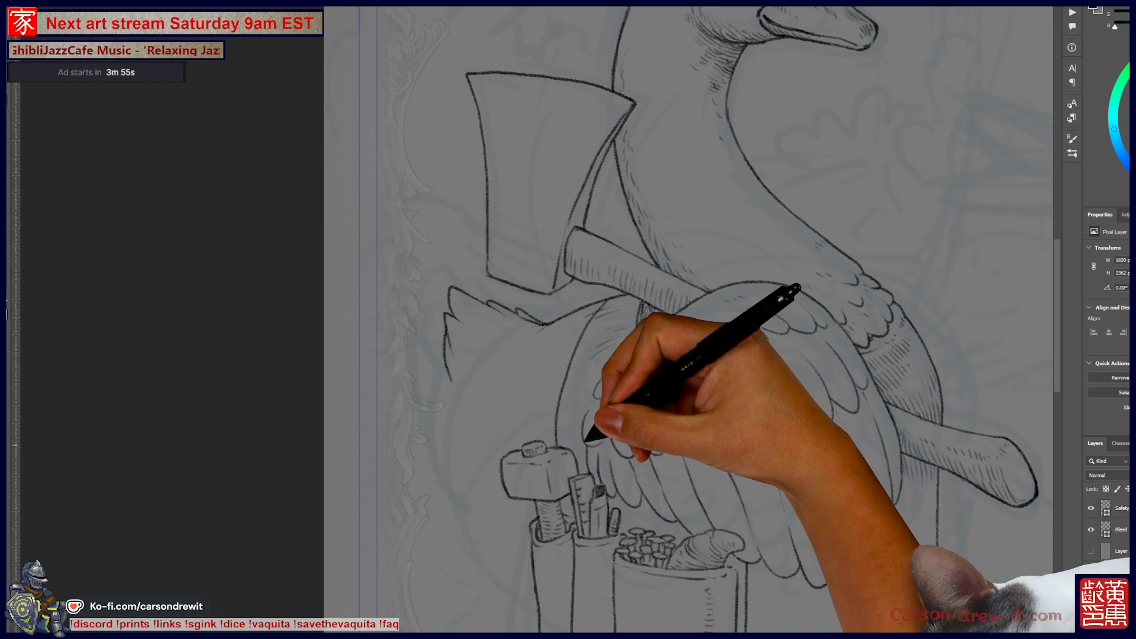
key(ctrl)
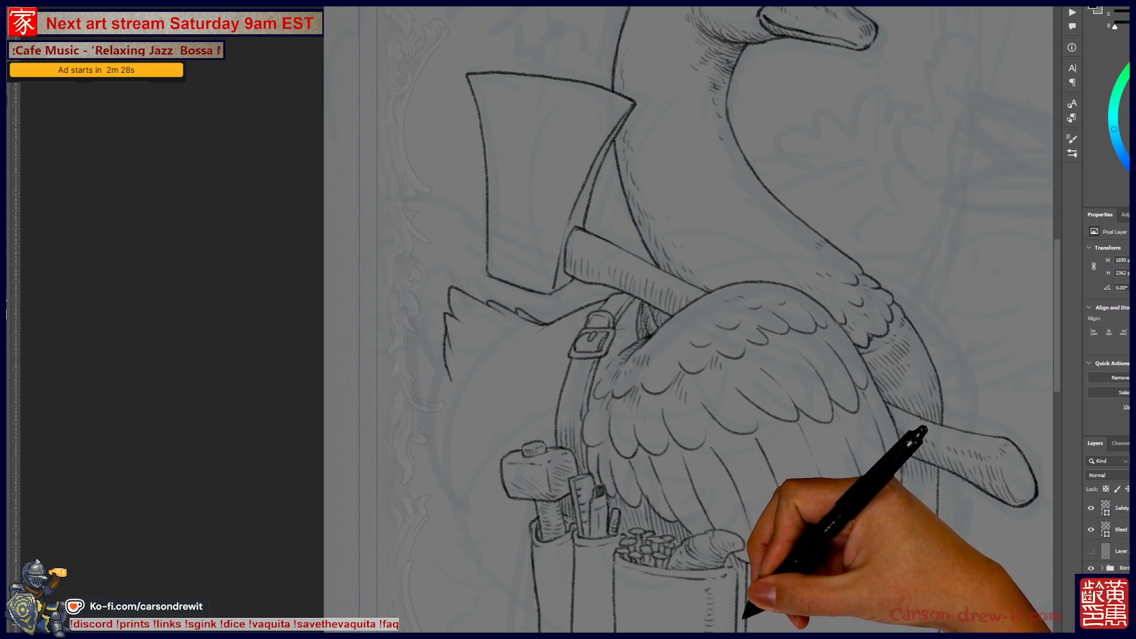
- Draw a buckled strap from the tool belt up across the goose's chest, then scroll down
scroll(667, 319, down, 5)
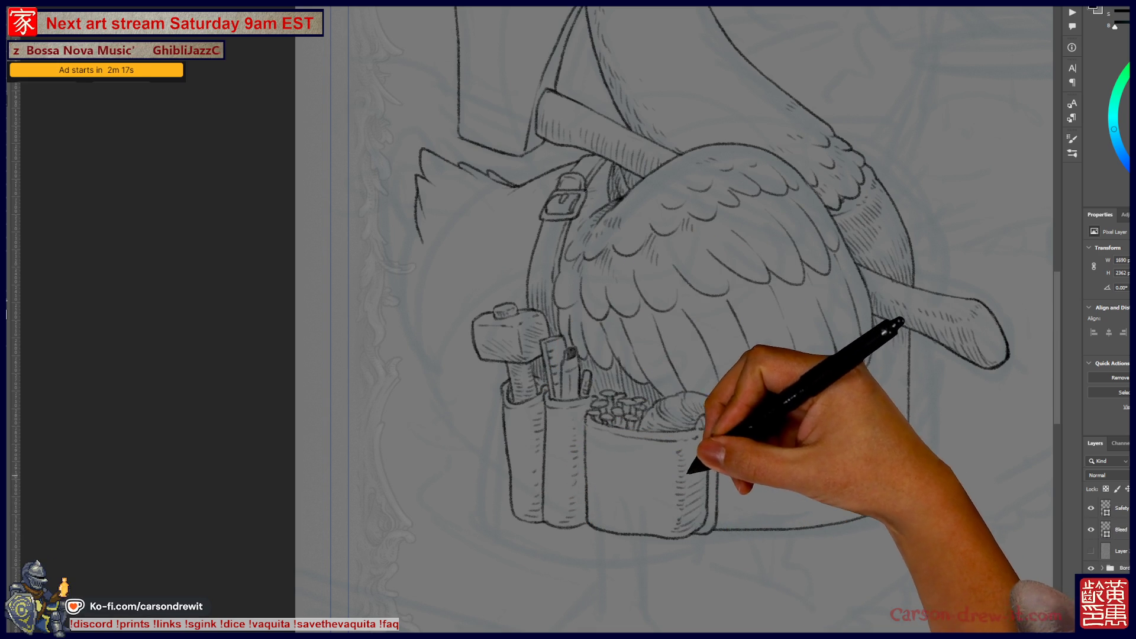
- Pan and zoom across the whole goose, then switch to the SCORES document and center it
mouse_move(655, 373)
mouse_down()
mouse_move(634, 532)
mouse_move(588, 532)
mouse_move(550, 577)
mouse_up()
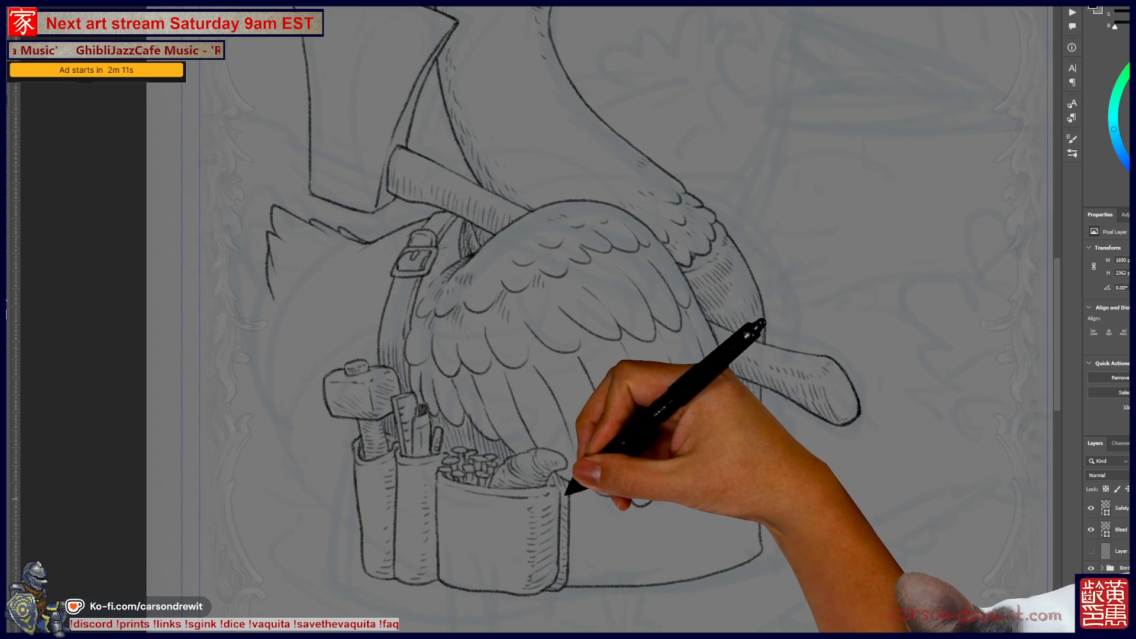
mouse_move(699, 503)
mouse_down()
mouse_move(530, 554)
mouse_move(521, 579)
mouse_up()
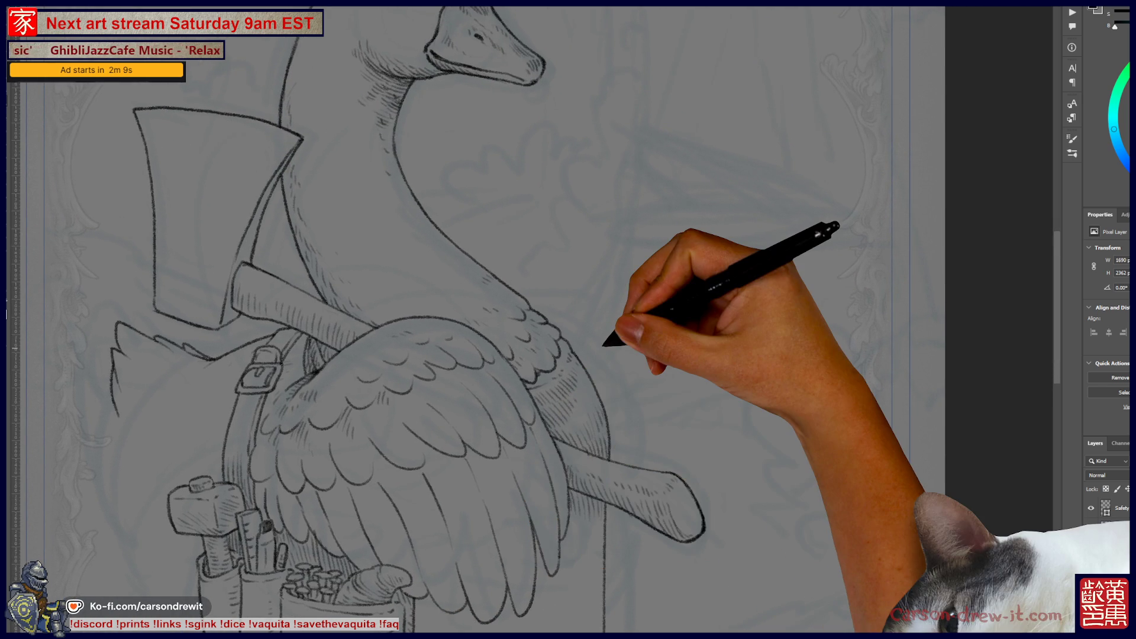
key(ctrl+minus)
mouse_move(583, 393)
mouse_down()
mouse_move(680, 419)
mouse_move(790, 423)
mouse_move(757, 440)
mouse_up()
key(ctrl+plus)
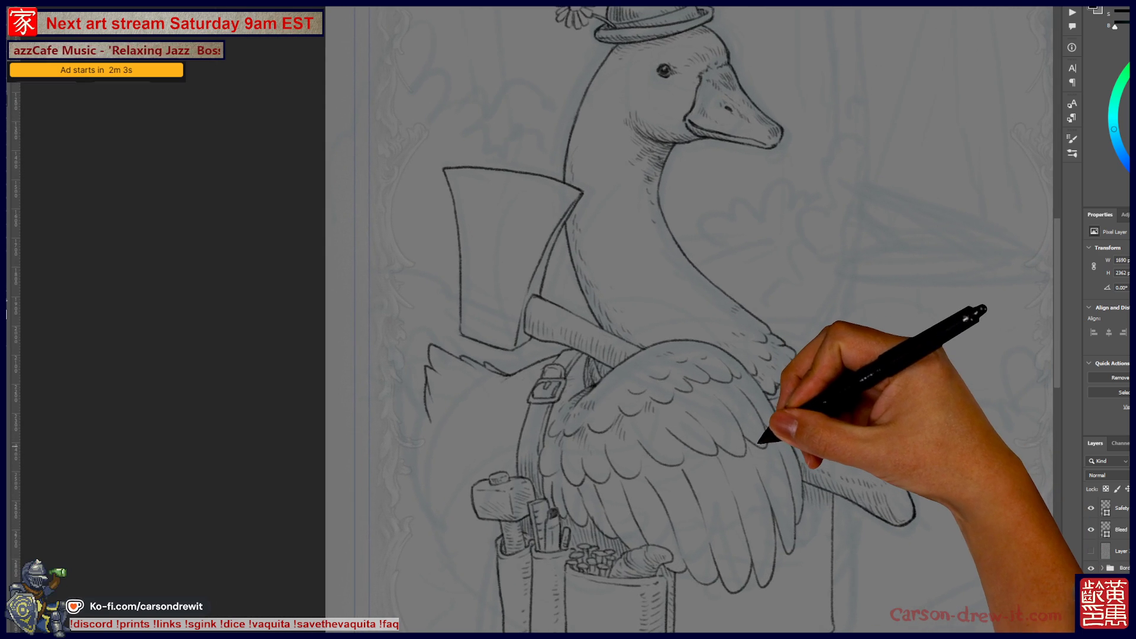
key(ctrl+minus)
key(ctrl+plus)
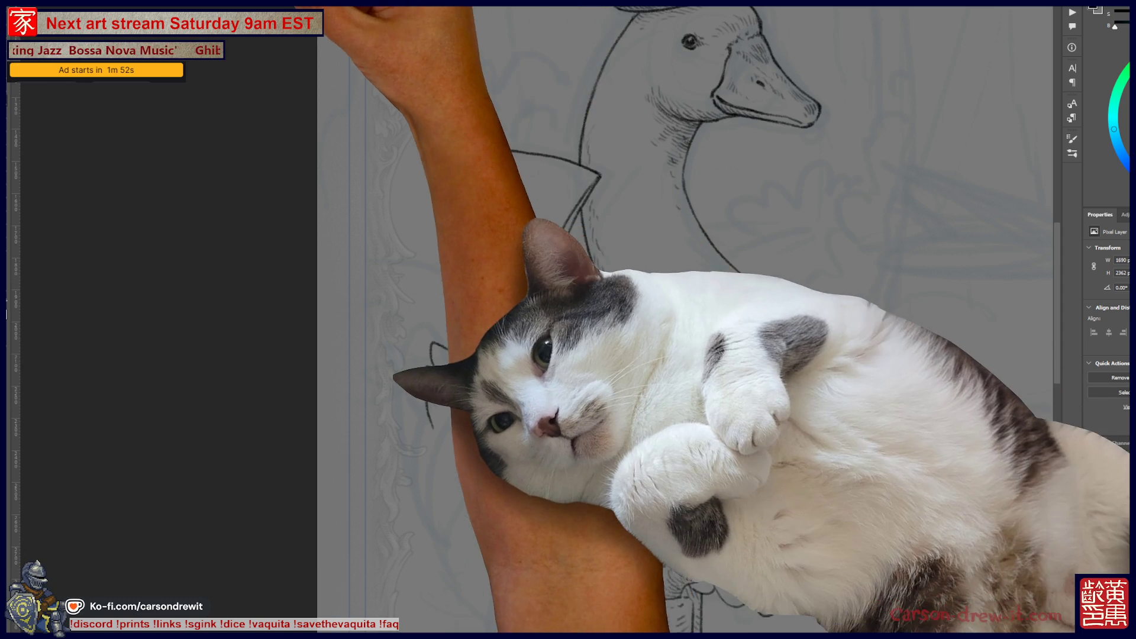
key(ctrl+Tab)
mouse_move(701, 339)
mouse_down()
mouse_move(625, 358)
mouse_move(656, 386)
mouse_move(599, 382)
mouse_move(598, 358)
mouse_up()
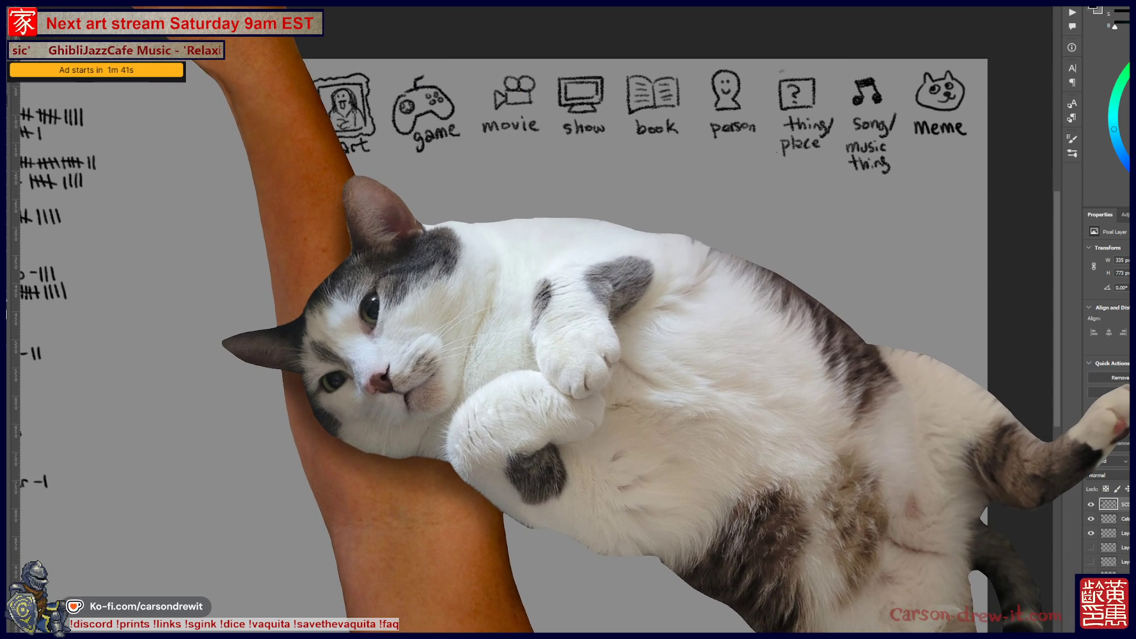
- Check the brush presets, then draw a short horizontal line beneath the category icon row
right_click(18, 89)
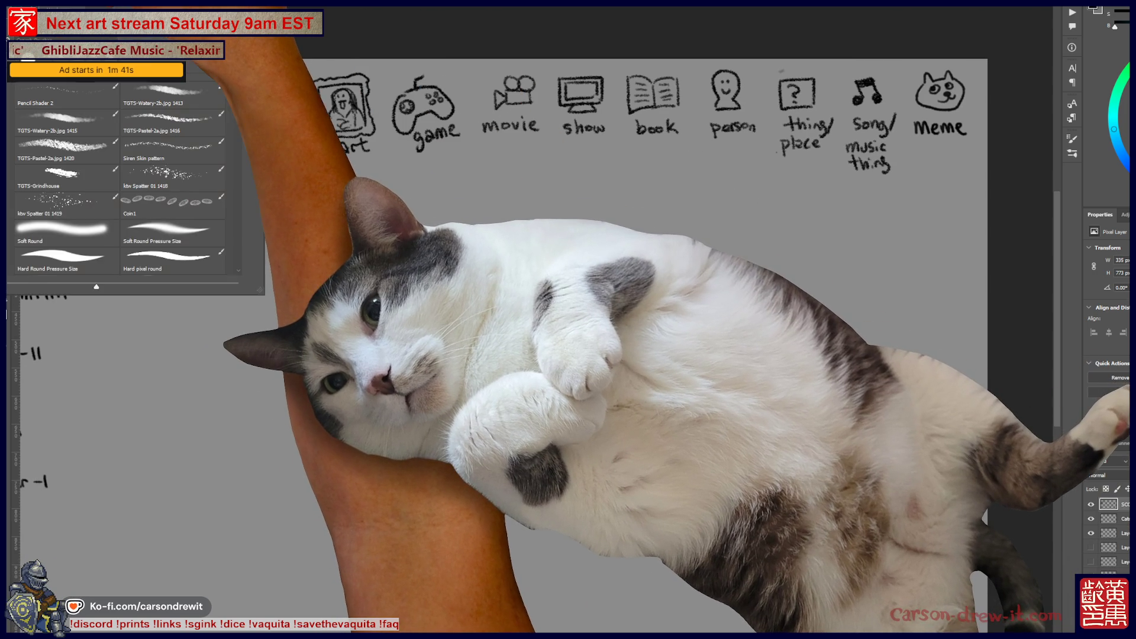
scroll(118, 178, up, 3)
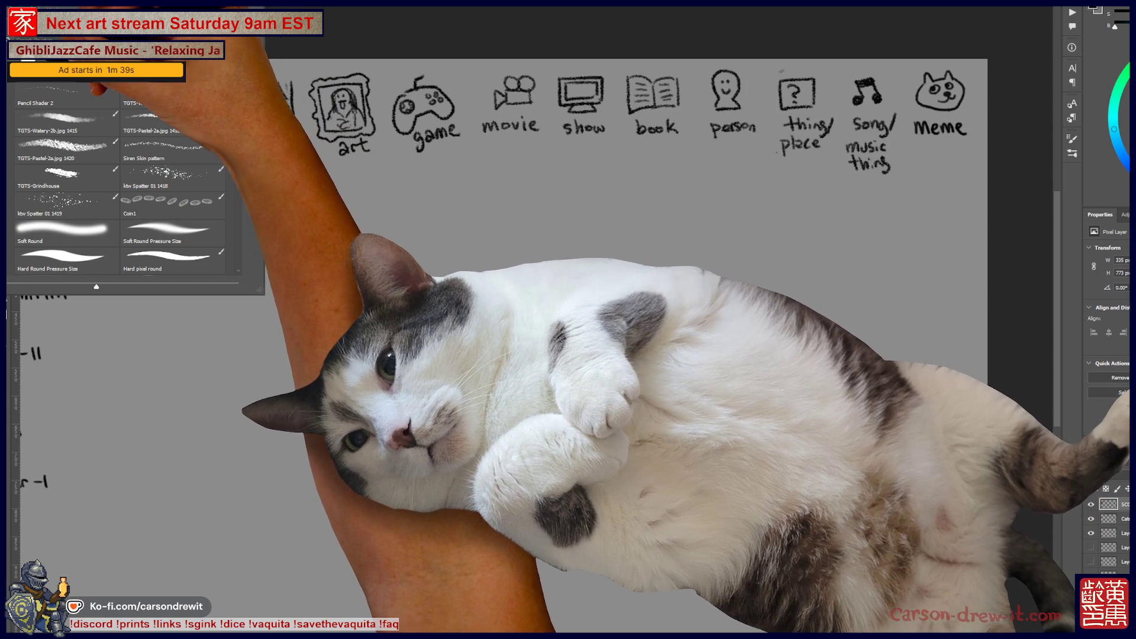
key(Escape)
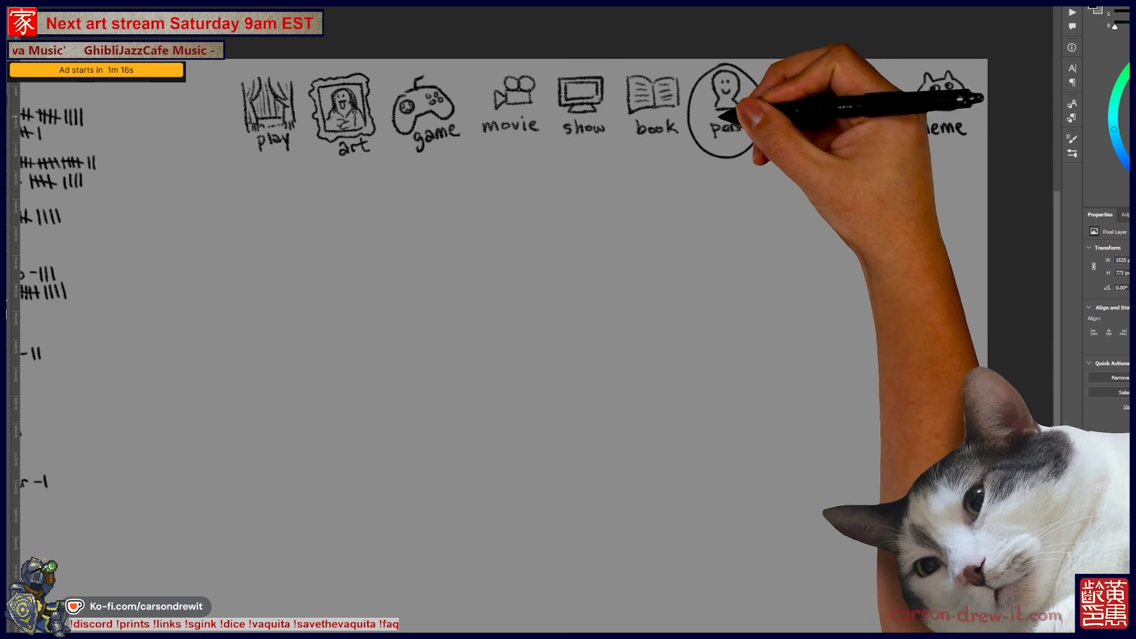
drag(607, 183, 686, 186)
scroll(674, 129, up, 3)
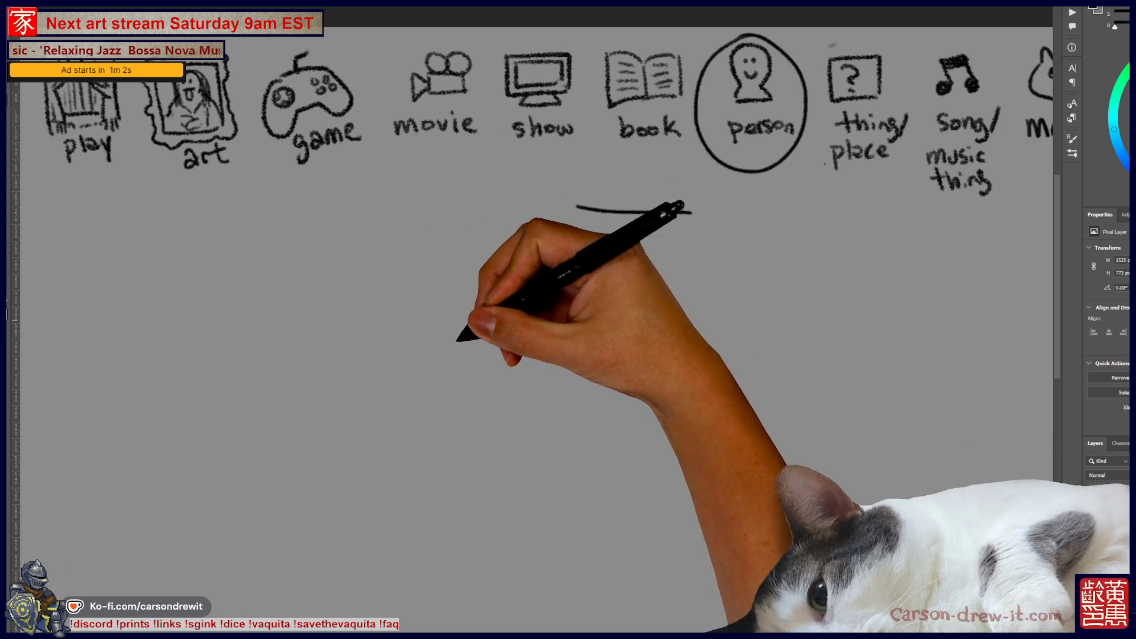
- Sketch the girl's round face, eyes, eyebrow and mouth below the line
mouse_move(536, 325)
mouse_down()
mouse_move(515, 415)
mouse_move(551, 422)
mouse_move(586, 403)
mouse_move(592, 373)
mouse_move(516, 383)
mouse_move(521, 370)
mouse_up()
drag(570, 338, 567, 358)
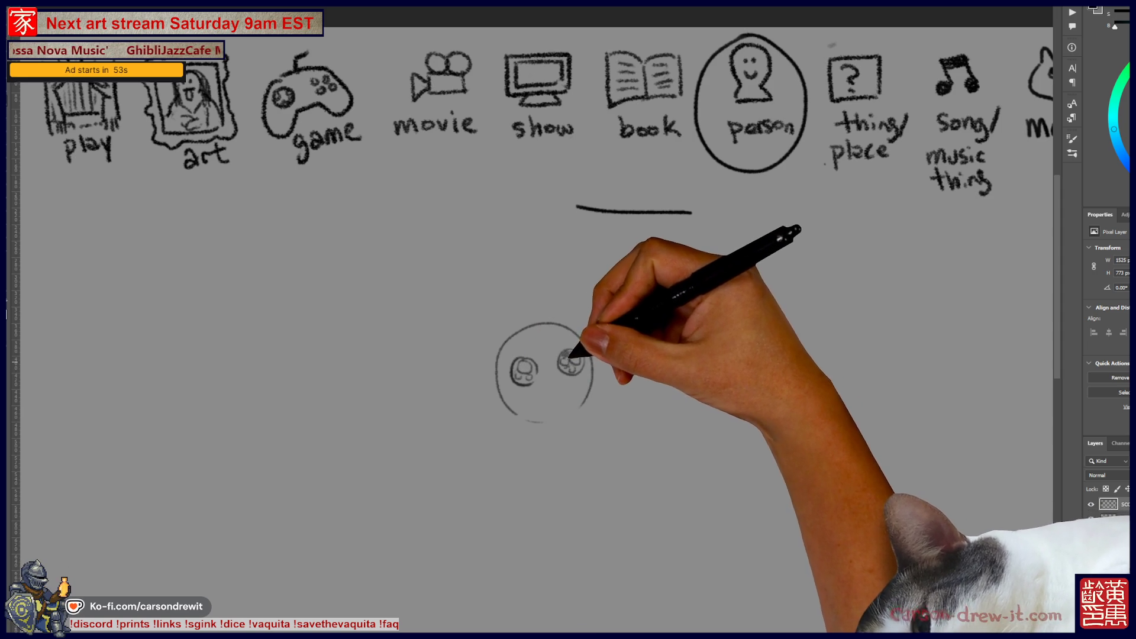
drag(511, 351, 527, 347)
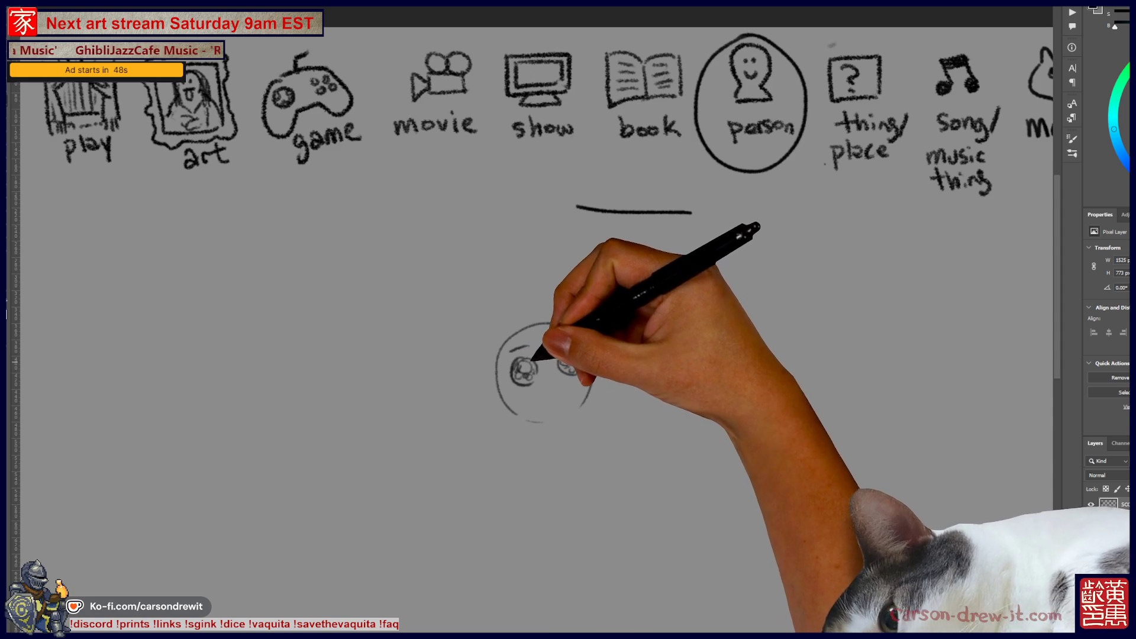
drag(562, 345, 577, 349)
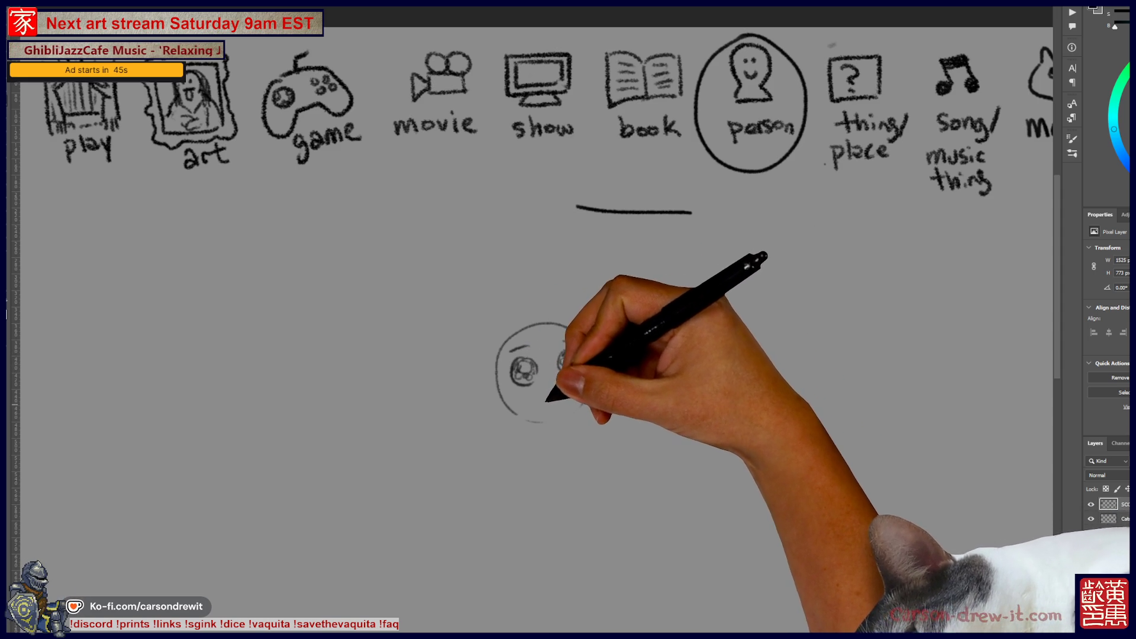
mouse_move(541, 431)
mouse_down()
mouse_move(578, 426)
mouse_move(563, 436)
mouse_move(579, 450)
mouse_move(540, 451)
mouse_up()
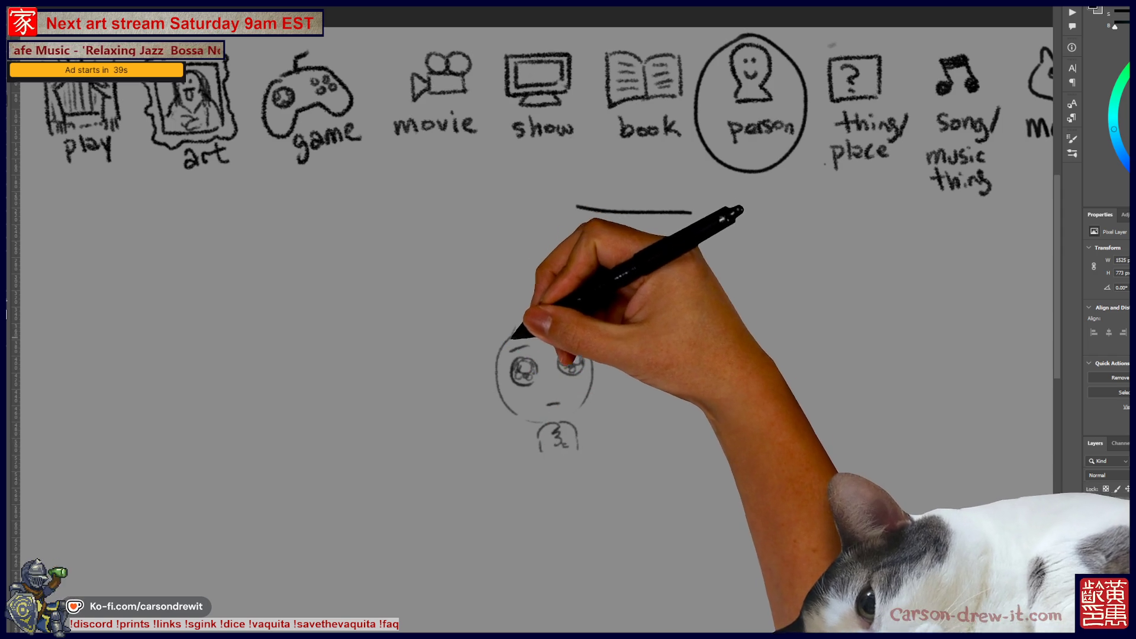
- Add wavy hair and long strands around the girl's head
drag(512, 335, 553, 324)
drag(595, 358, 600, 388)
mouse_move(509, 332)
mouse_down()
mouse_move(493, 337)
mouse_move(490, 401)
mouse_move(502, 406)
mouse_up()
mouse_move(515, 326)
mouse_down()
mouse_move(501, 391)
mouse_move(571, 363)
mouse_up()
- Finish her eyes and mouth, hatch shading into her hair, and begin a second head outline
drag(548, 403, 559, 402)
drag(595, 438, 643, 351)
mouse_move(546, 260)
mouse_down()
mouse_move(533, 300)
mouse_move(550, 332)
mouse_move(542, 377)
mouse_move(520, 375)
mouse_up()
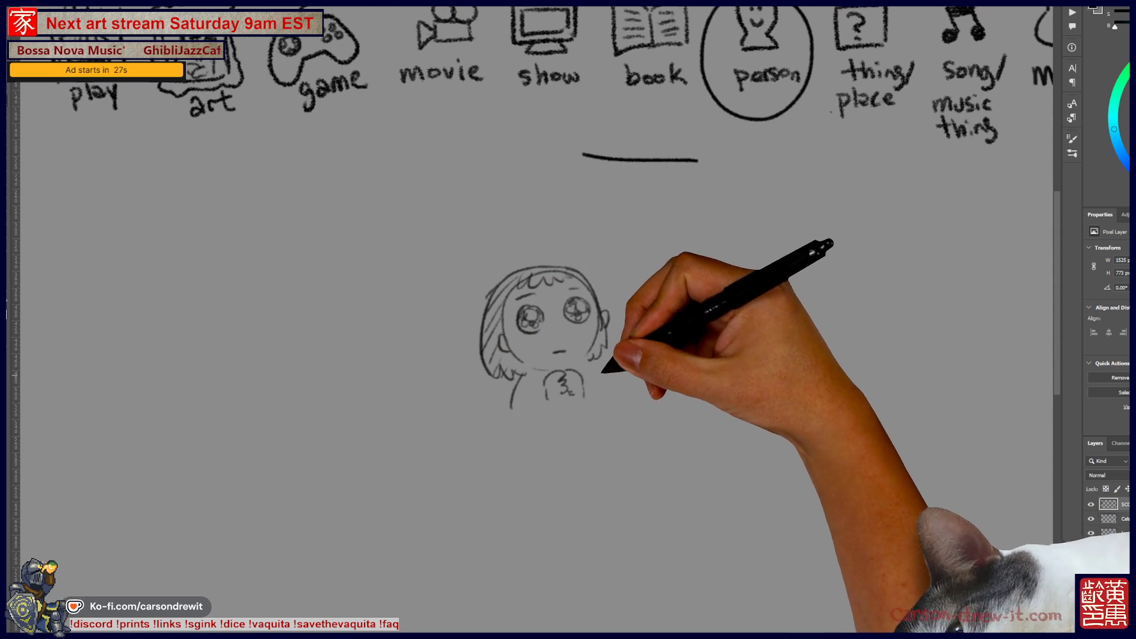
drag(616, 387, 447, 423)
mouse_move(669, 327)
mouse_down()
mouse_move(703, 280)
mouse_move(748, 317)
mouse_up()
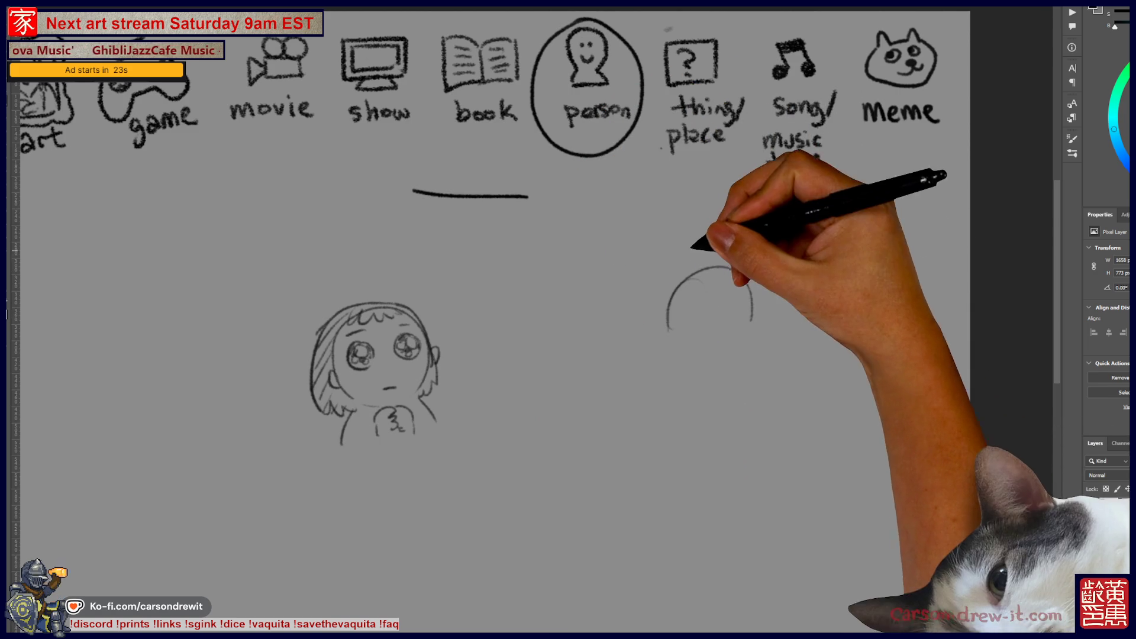
- Sketch the man's swept hair and left face line, undoing stray strokes
key(ctrl+z)
mouse_move(644, 284)
mouse_down()
mouse_move(744, 270)
mouse_move(672, 255)
mouse_move(725, 263)
mouse_up()
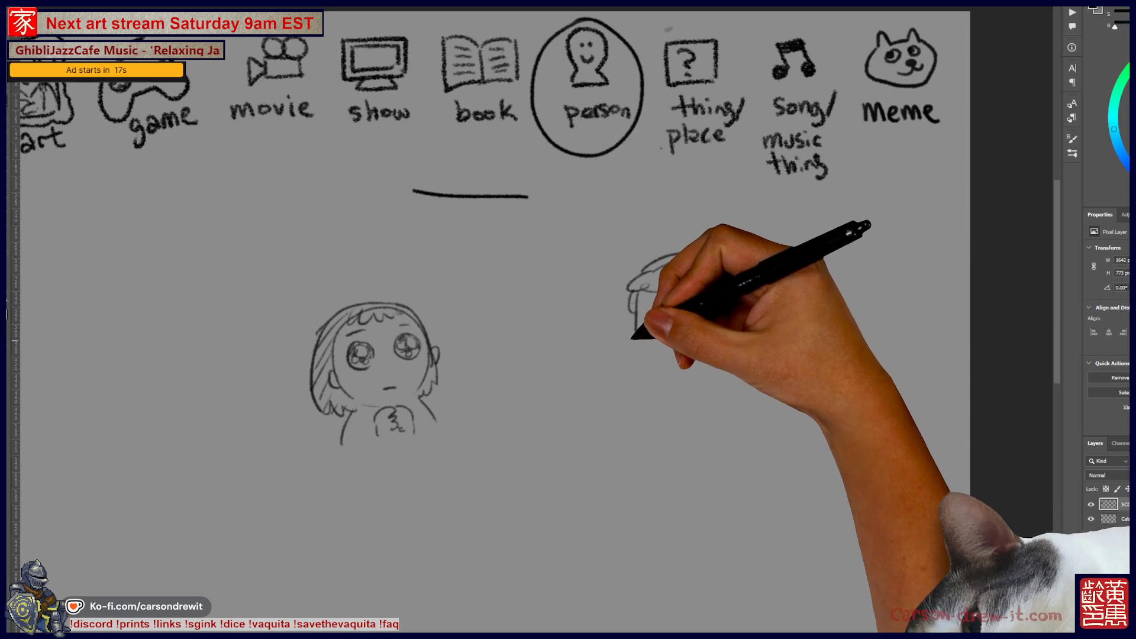
key(ctrl+z)
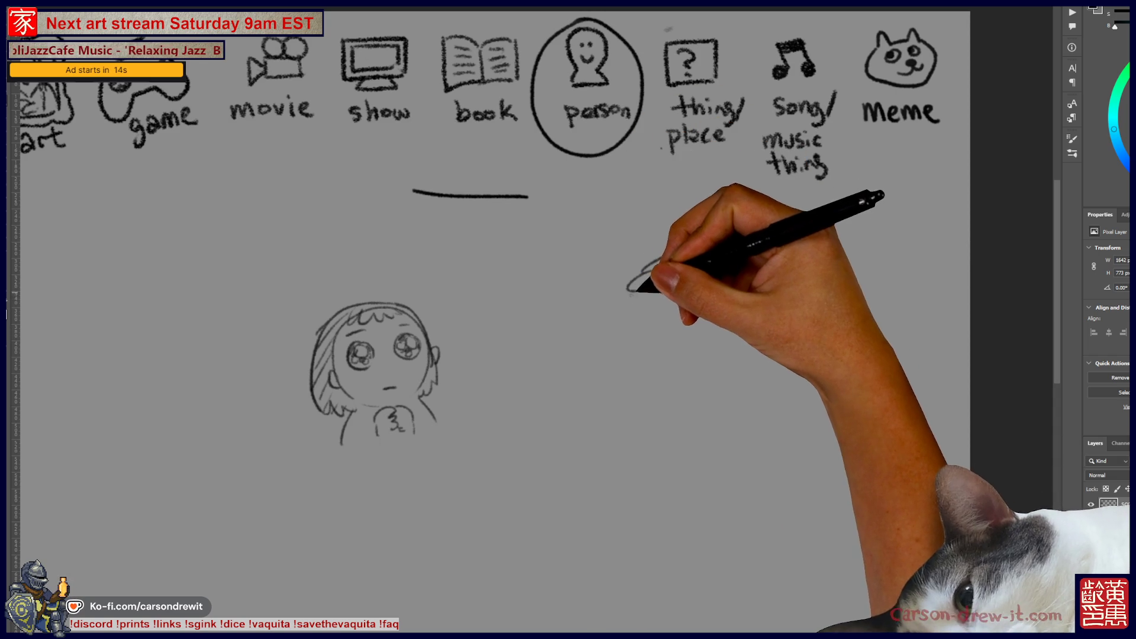
mouse_move(652, 262)
mouse_down()
mouse_move(623, 319)
mouse_move(702, 339)
mouse_move(645, 324)
mouse_up()
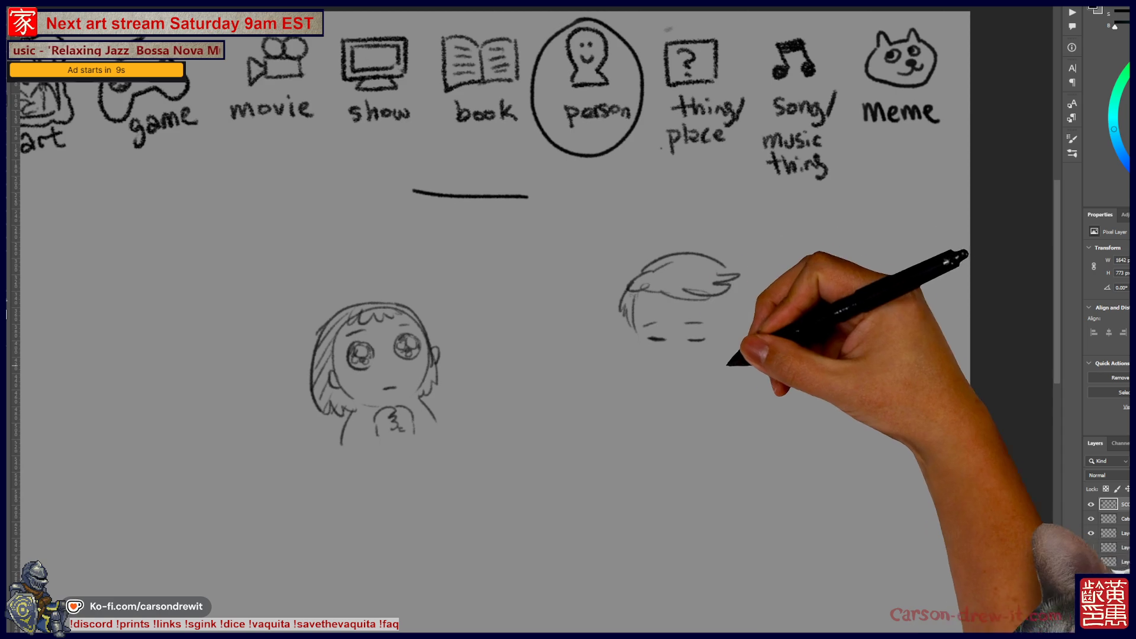
drag(672, 370, 684, 373)
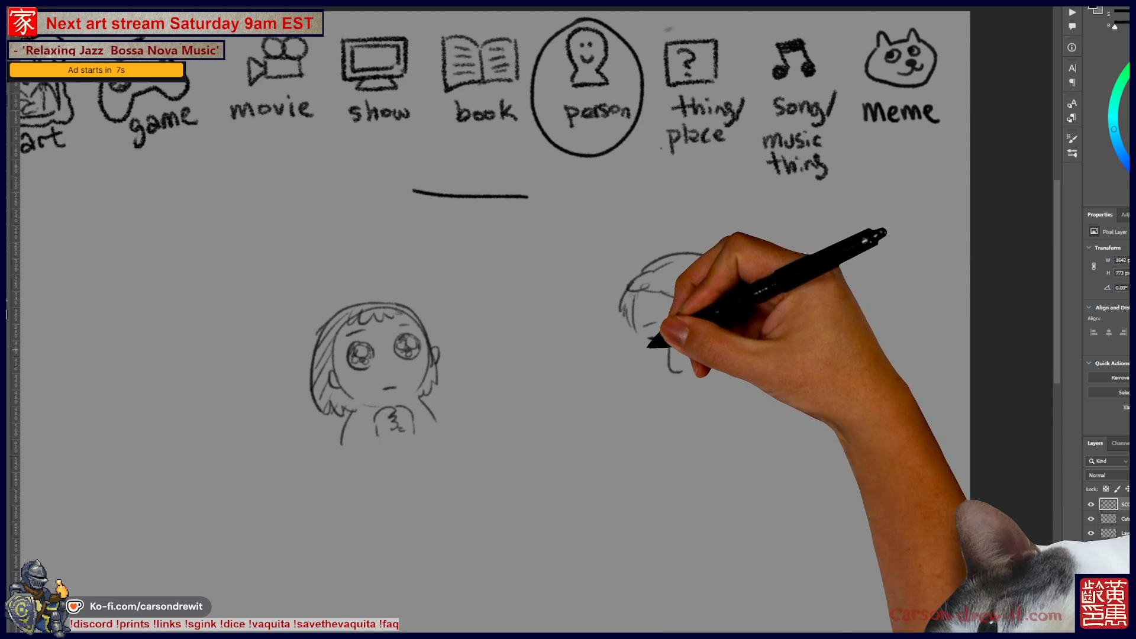
key(ctrl+z)
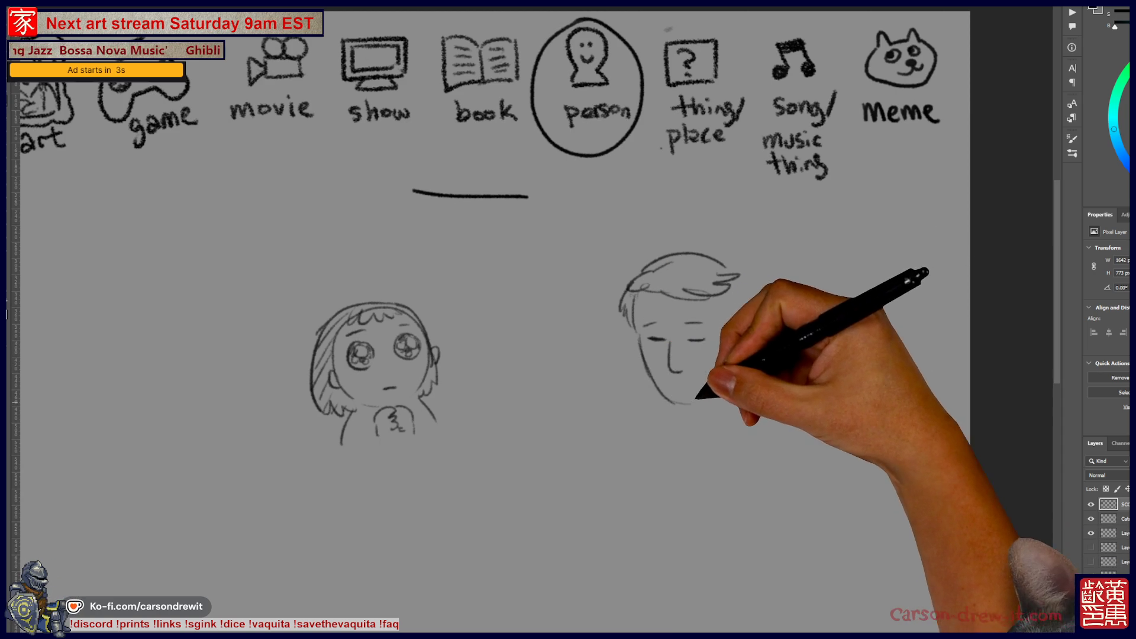
- Draw the man's right face contour, neck, shoulders and V-shaped collar
drag(675, 405, 733, 342)
mouse_move(740, 277)
mouse_down()
mouse_move(733, 325)
mouse_move(756, 298)
mouse_move(740, 320)
mouse_up()
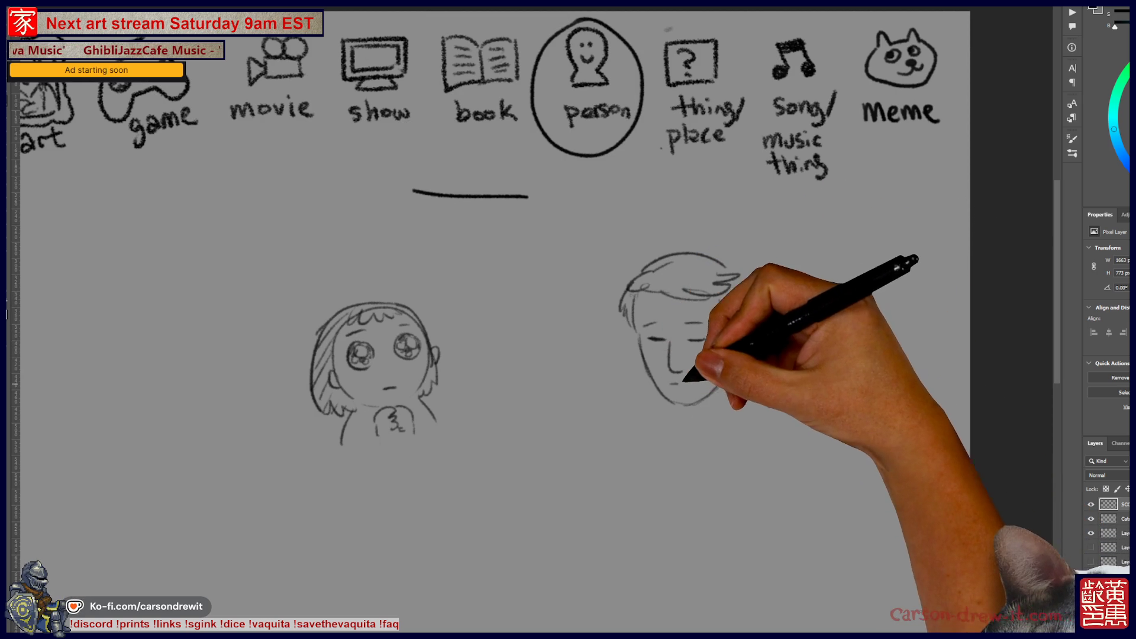
mouse_move(703, 431)
mouse_down()
mouse_move(731, 439)
mouse_move(673, 367)
mouse_up()
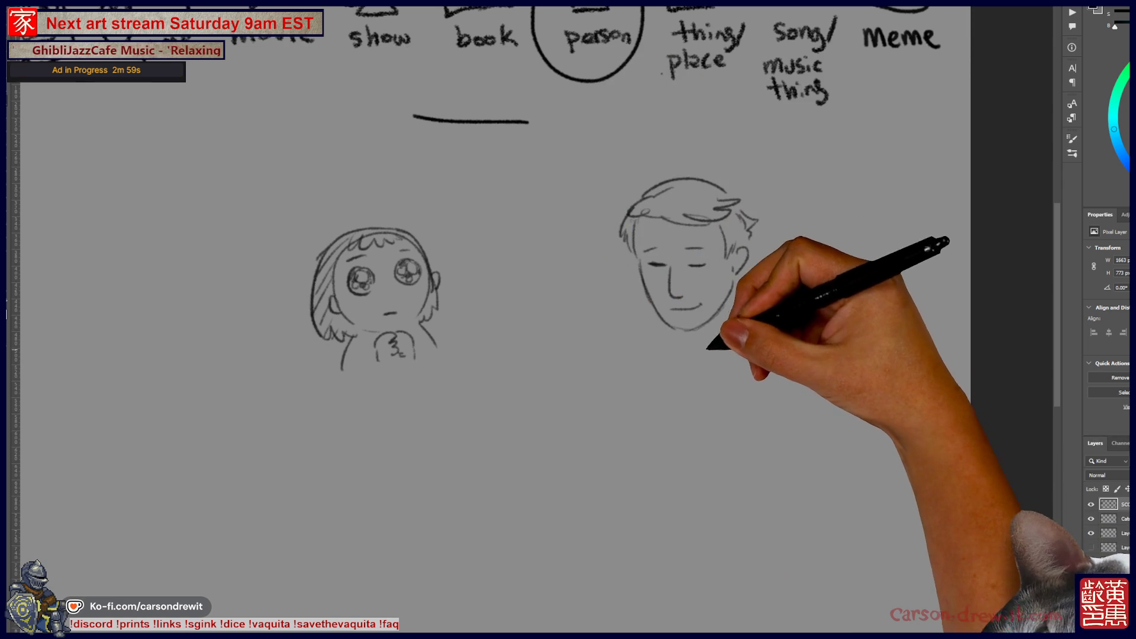
mouse_move(736, 291)
mouse_down()
mouse_move(664, 318)
mouse_move(665, 348)
mouse_up()
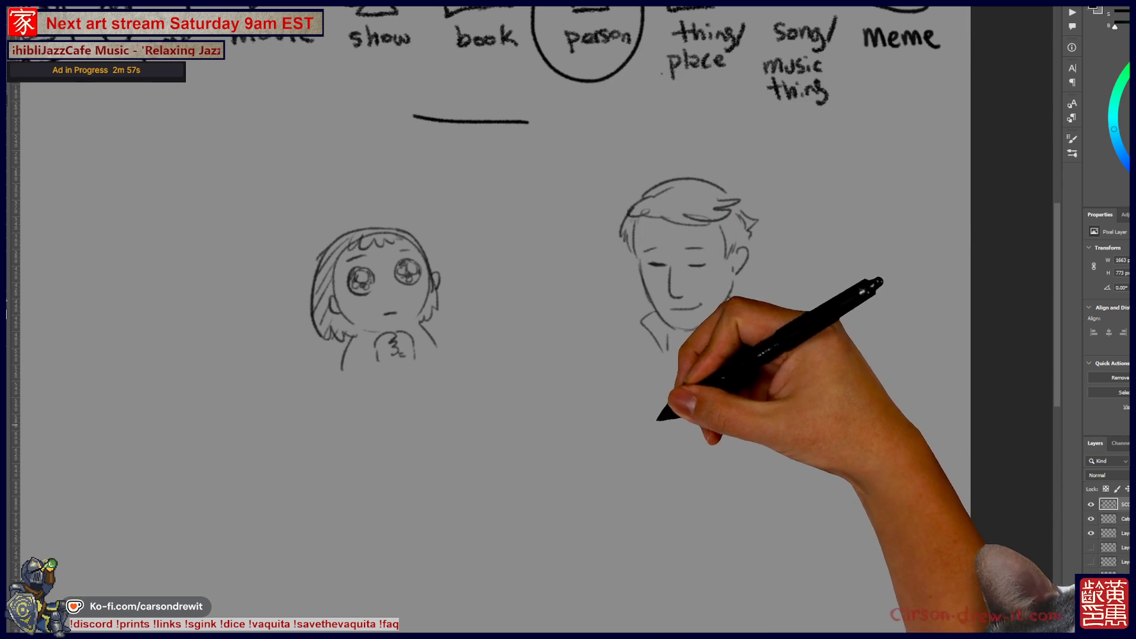
drag(528, 477, 610, 460)
mouse_move(535, 467)
mouse_down()
mouse_move(596, 501)
mouse_move(601, 462)
mouse_move(571, 450)
mouse_up()
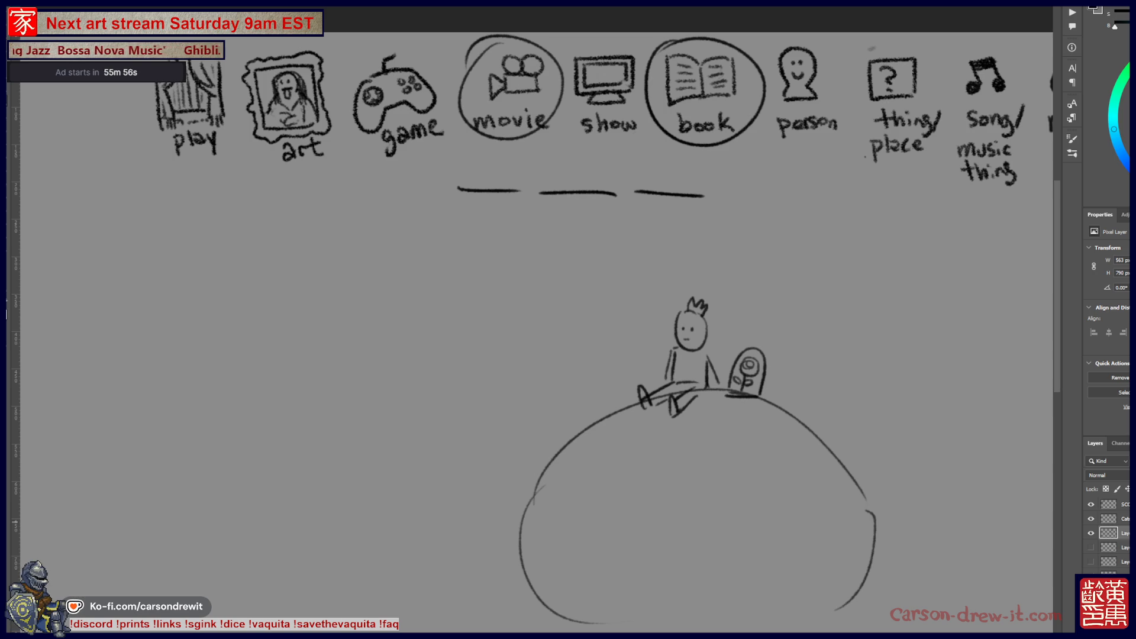
- Hide the hill-and-figure sketch layer and show the person sketch layer
click(1091, 533)
click(1091, 533)
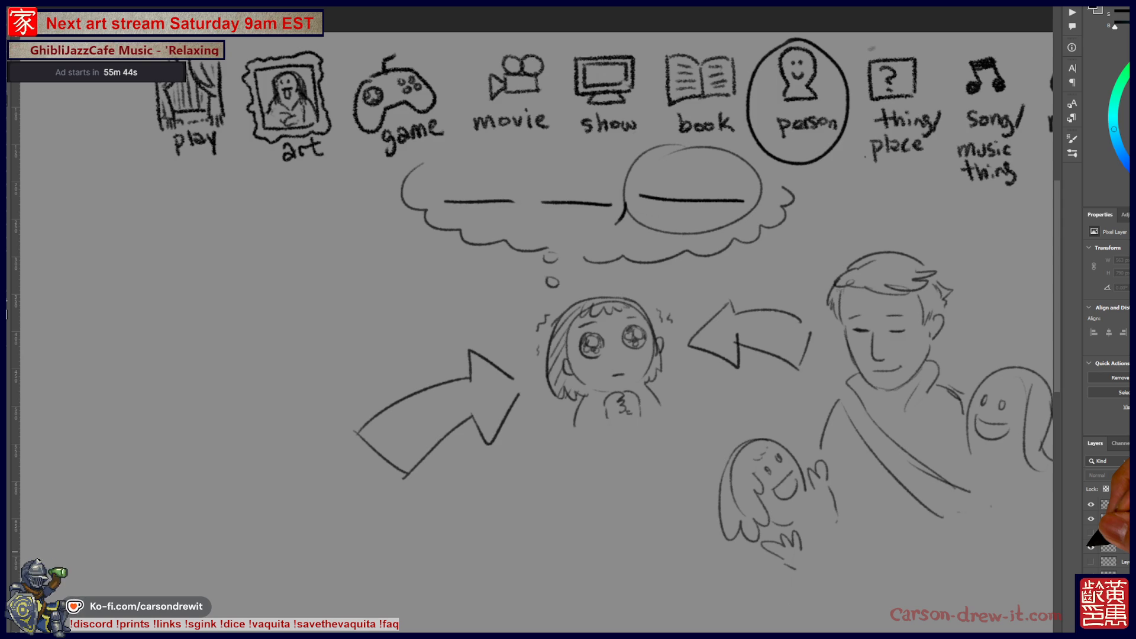
- Hide the person sketch layer using its eye icon in the Layers panel
click(1091, 548)
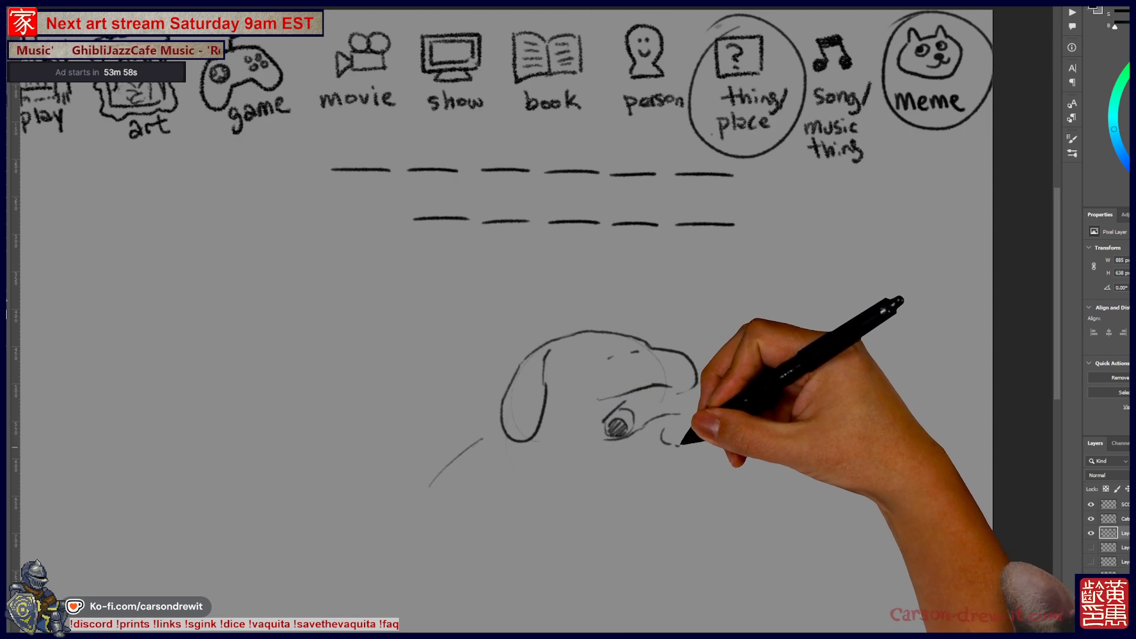
- Draw the dog's nose, chin curve, muzzle, whiskers, brow, eye shading, jaw and paws
drag(688, 409, 712, 422)
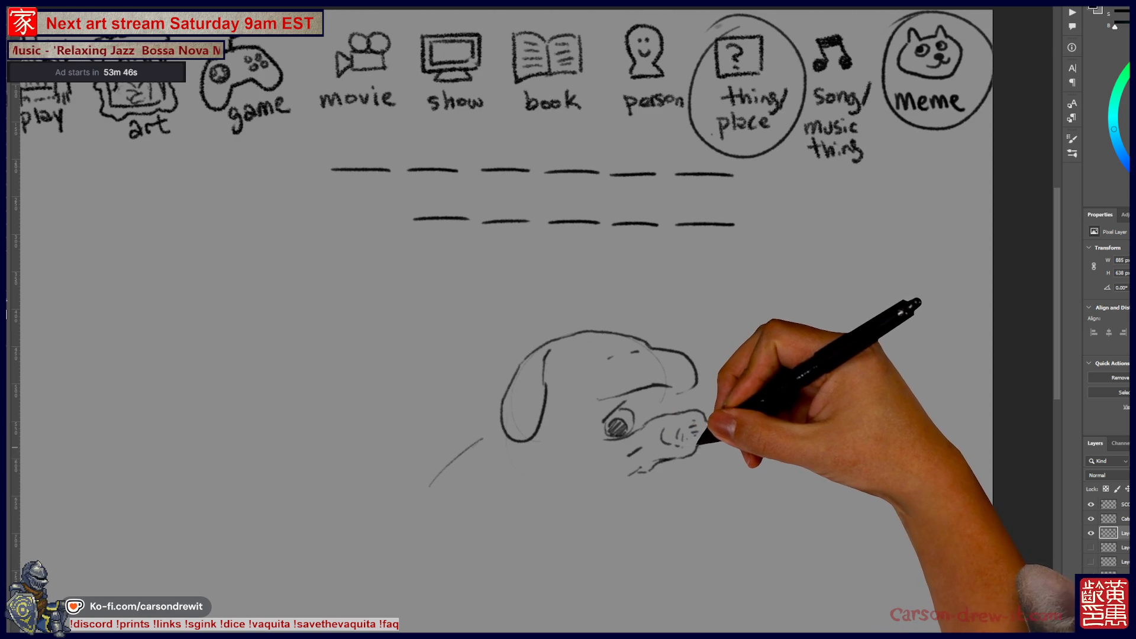
mouse_move(690, 502)
mouse_down()
mouse_move(664, 521)
mouse_move(580, 514)
mouse_move(579, 499)
mouse_move(553, 495)
mouse_move(585, 505)
mouse_move(589, 522)
mouse_up()
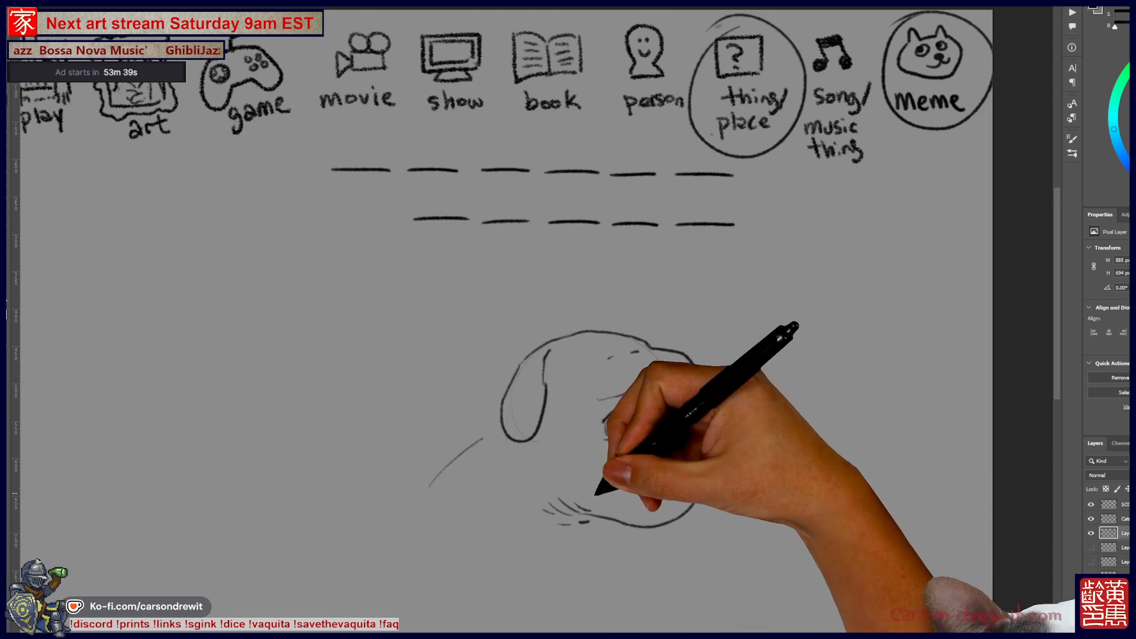
mouse_move(660, 473)
mouse_down()
mouse_move(690, 457)
mouse_move(664, 452)
mouse_move(655, 406)
mouse_move(671, 390)
mouse_up()
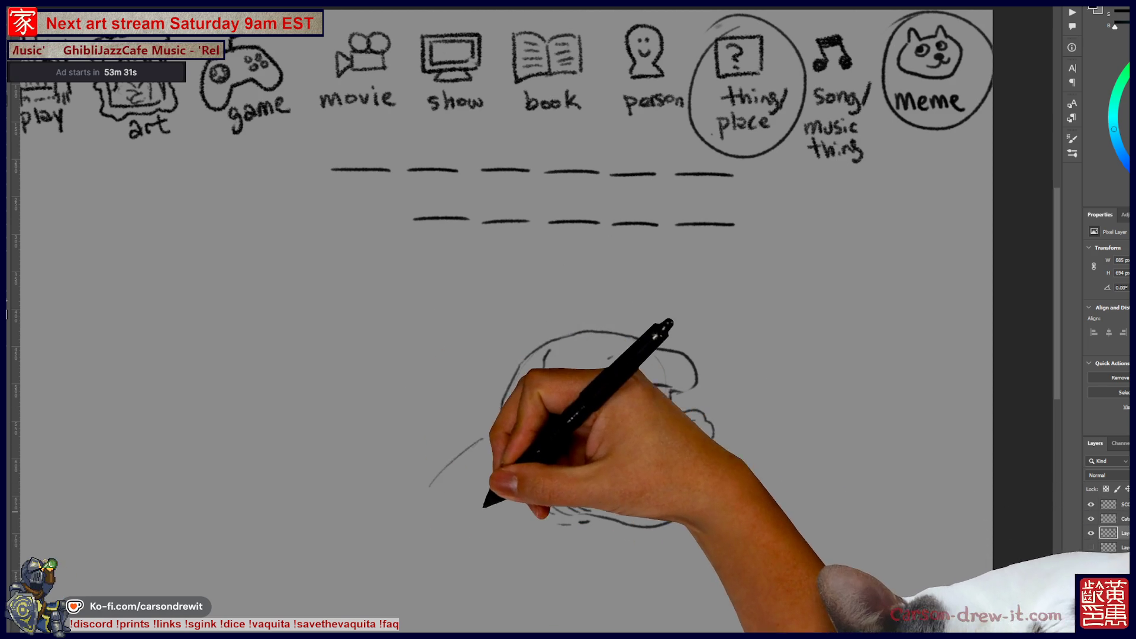
drag(514, 536, 525, 534)
mouse_move(586, 512)
mouse_down()
mouse_move(545, 502)
mouse_move(518, 536)
mouse_move(654, 583)
mouse_up()
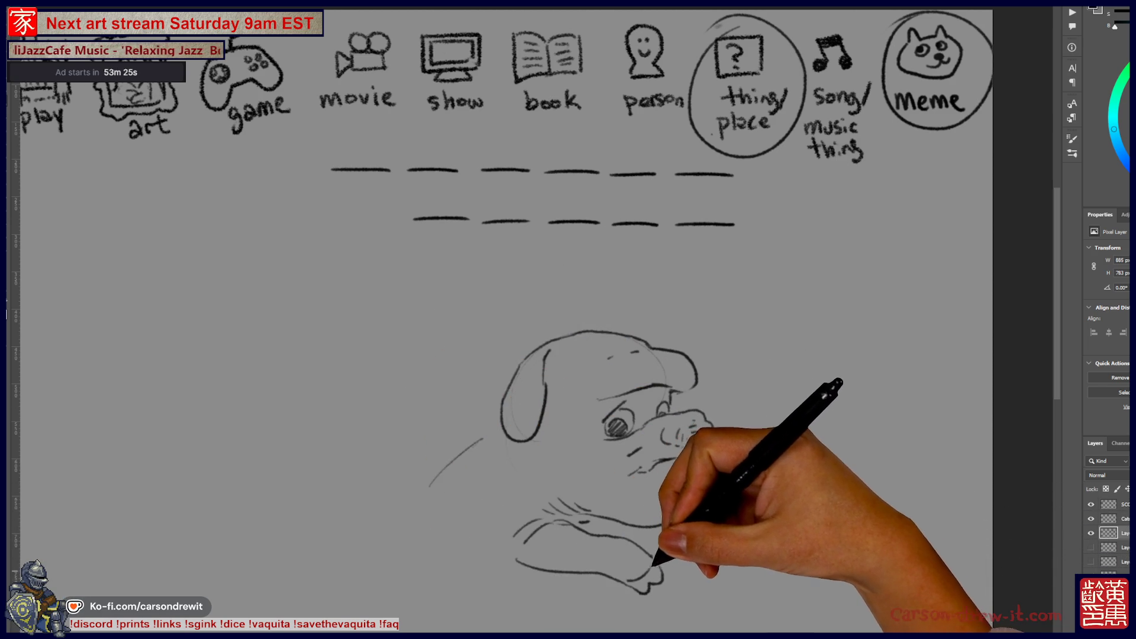
mouse_move(598, 417)
mouse_down()
mouse_move(687, 388)
mouse_move(628, 435)
mouse_move(711, 452)
mouse_move(694, 577)
mouse_move(665, 584)
mouse_move(694, 600)
mouse_up()
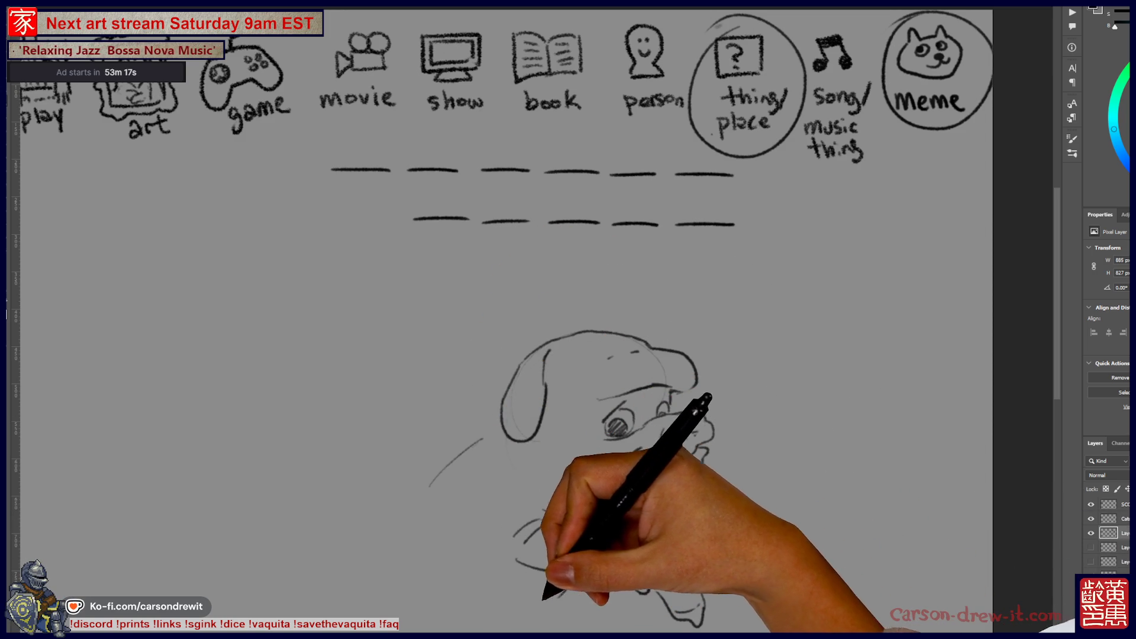
drag(501, 603, 540, 598)
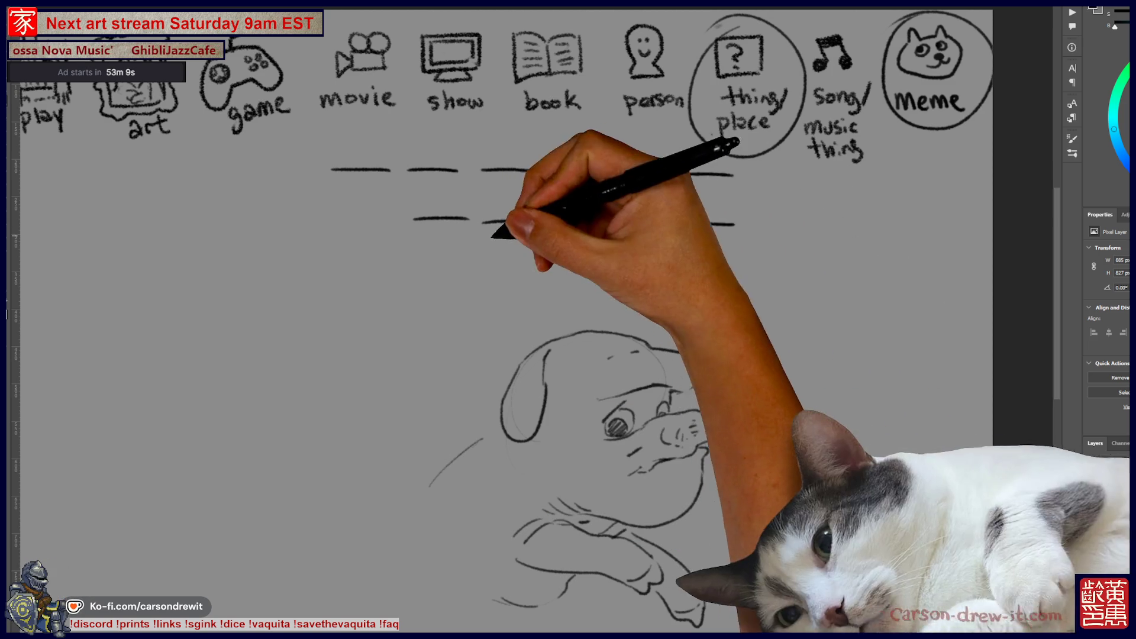
mouse_move(491, 479)
mouse_down()
mouse_move(489, 441)
mouse_move(456, 456)
mouse_move(426, 495)
mouse_move(500, 563)
mouse_move(525, 542)
mouse_move(477, 540)
mouse_up()
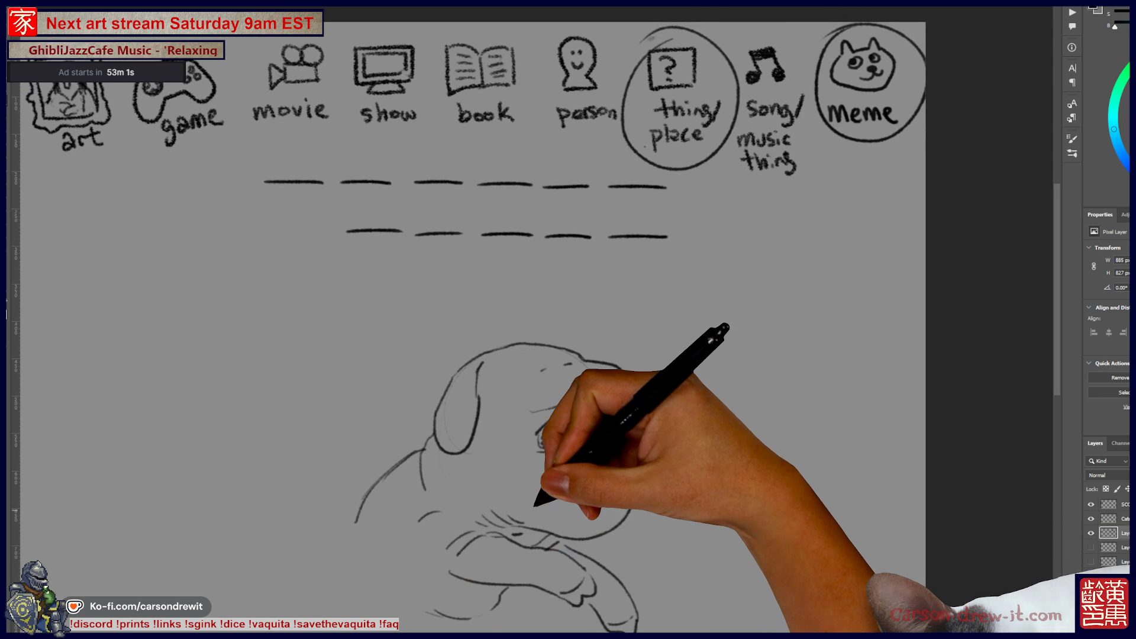
- Refine the pug's eye, brow, nose and mouth, adding forehead wrinkles and nostrils
scroll(536, 504, up, 3)
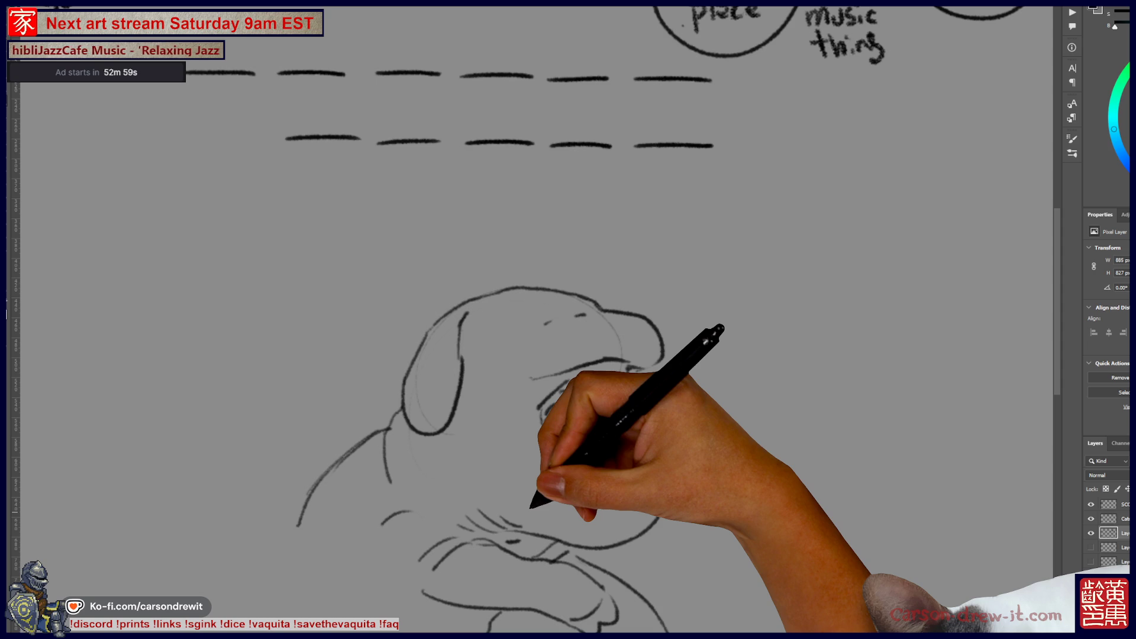
mouse_move(531, 507)
mouse_down()
mouse_move(690, 329)
mouse_move(665, 436)
mouse_move(578, 472)
mouse_move(681, 444)
mouse_up()
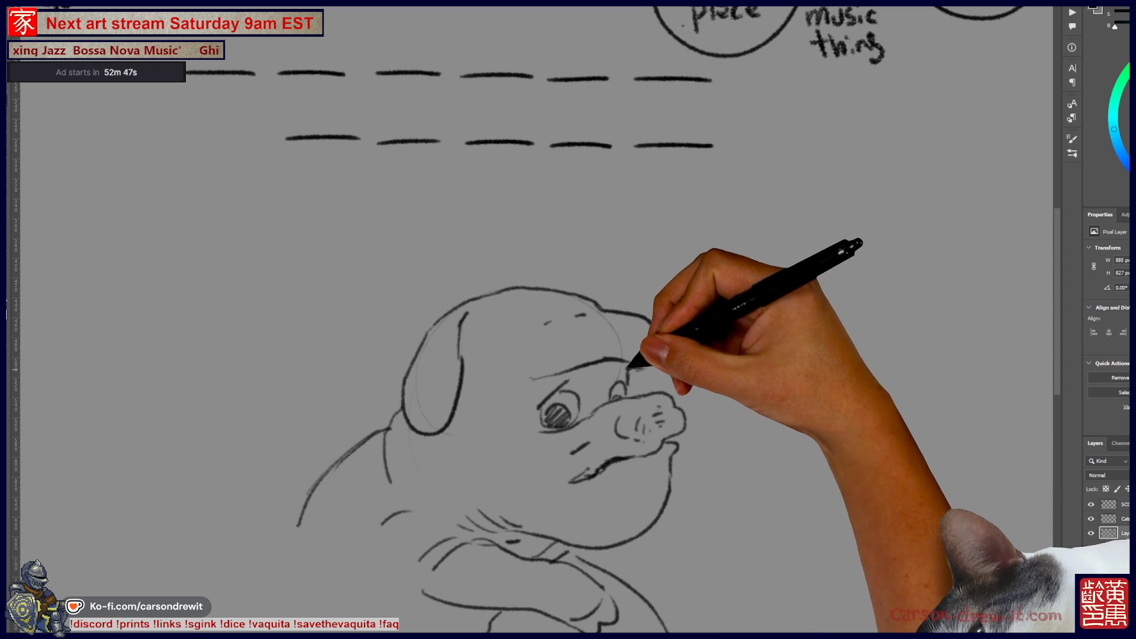
mouse_move(660, 349)
mouse_down()
mouse_move(637, 358)
mouse_move(651, 354)
mouse_up()
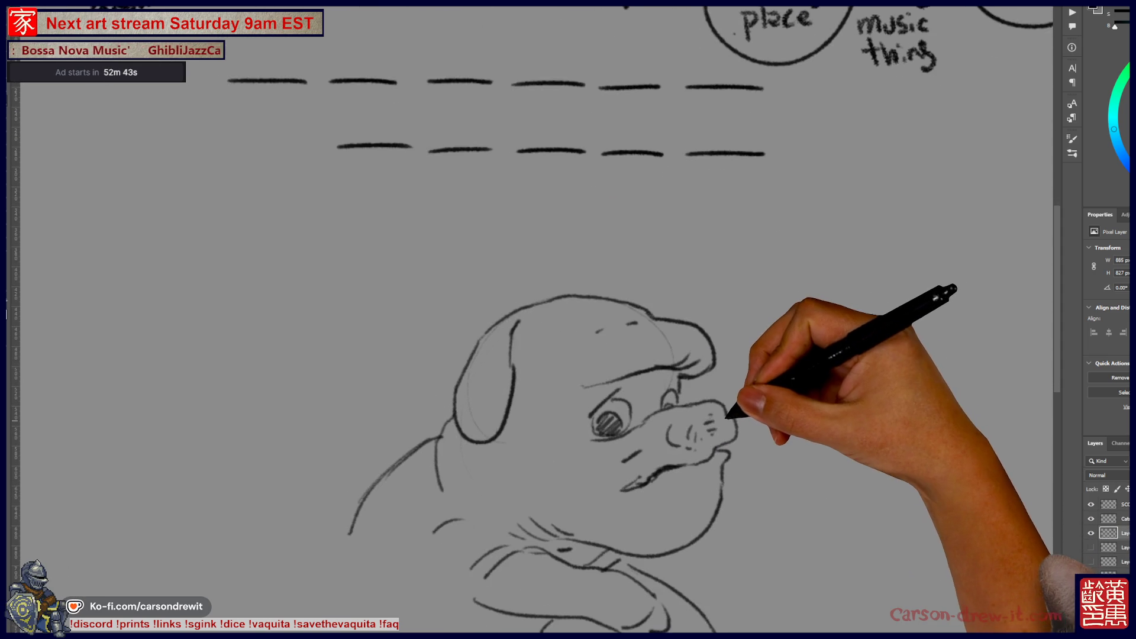
drag(707, 414, 699, 438)
- Zoom out and pan to view the category icons and the whole pug
key(ctrl+minus)
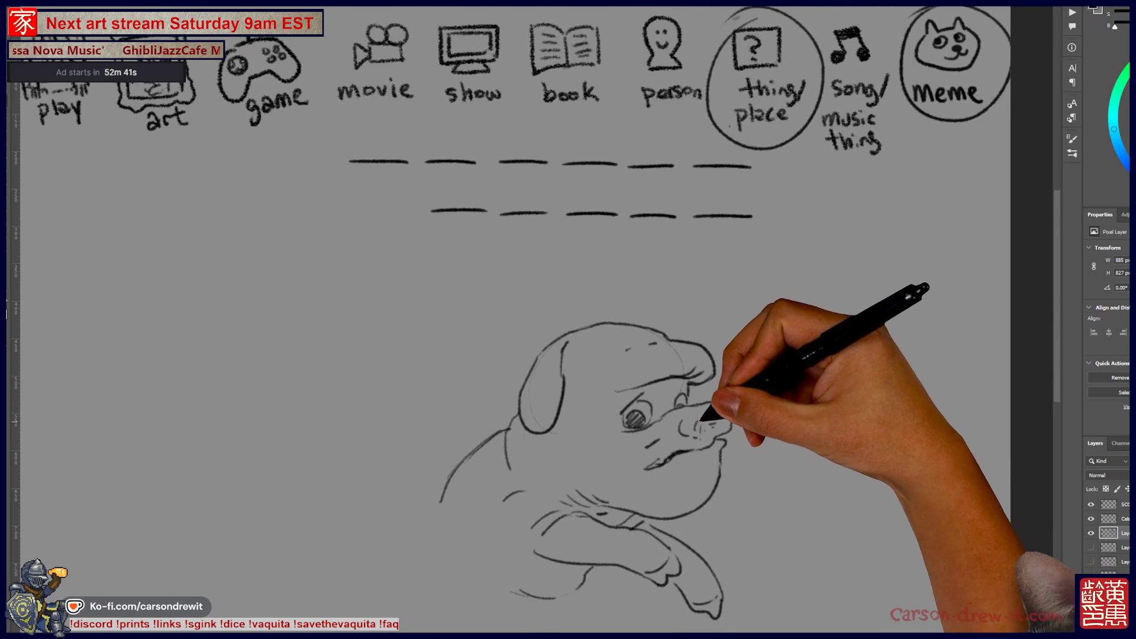
drag(640, 417, 648, 418)
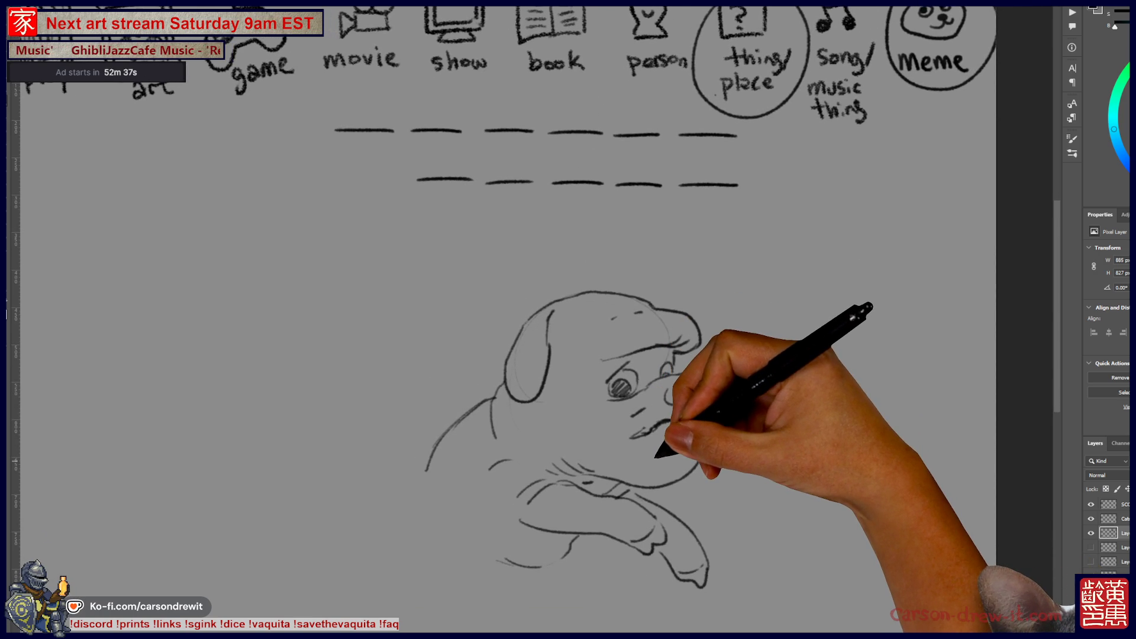
drag(735, 483, 727, 514)
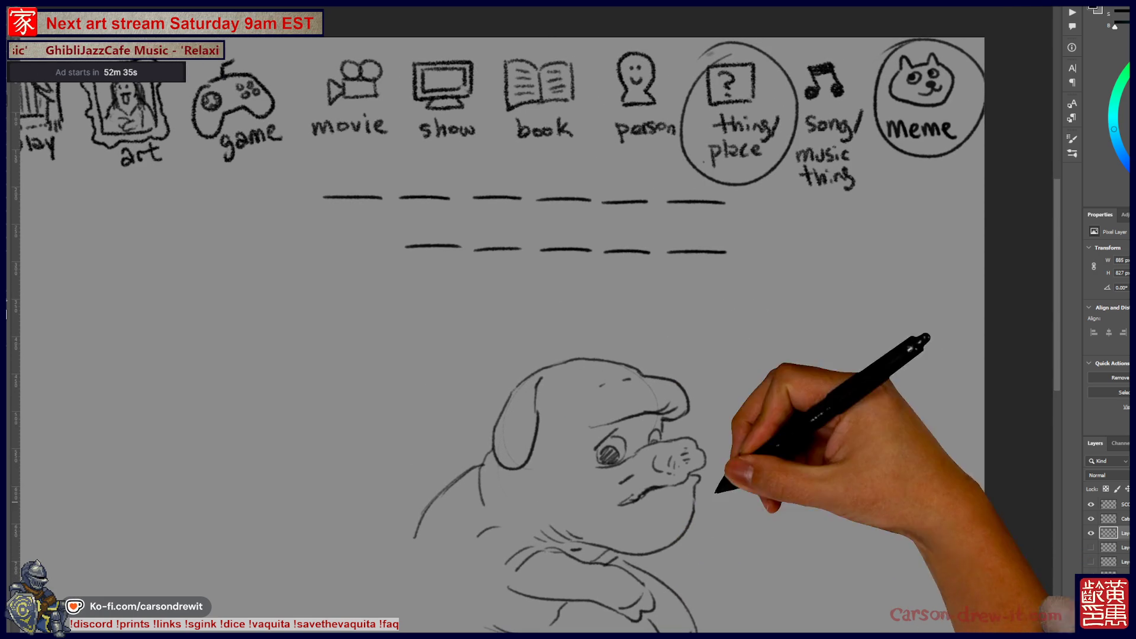
scroll(483, 320, down, 3)
scroll(483, 320, up, 2)
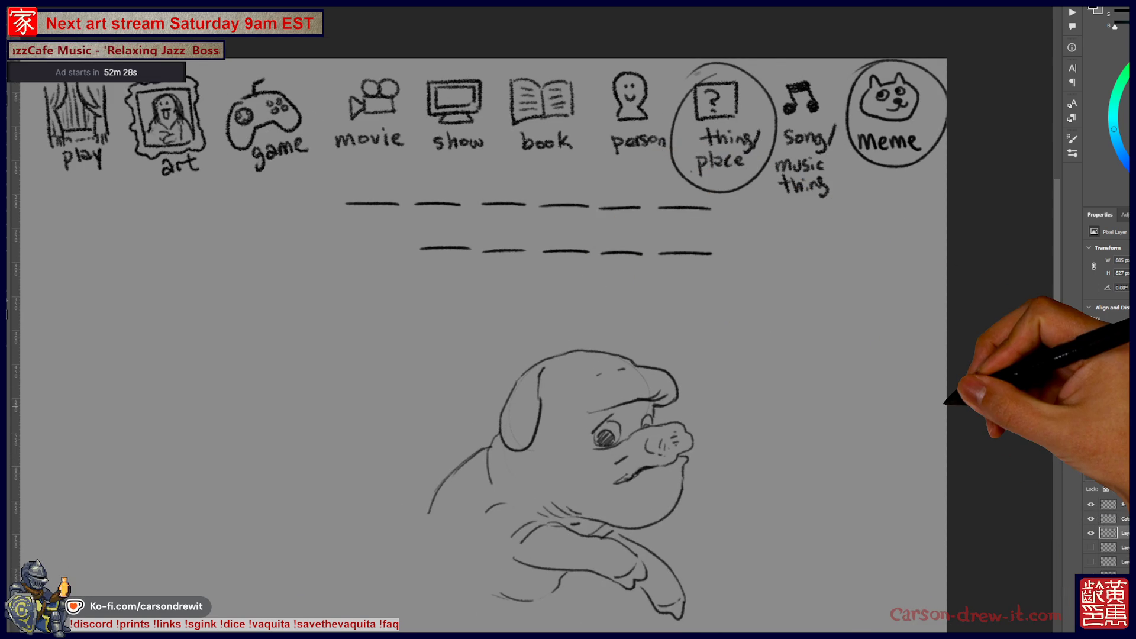
- Circle the second top-row dash, sketch a small pig with ears and body, and draw a linking line
drag(414, 189, 422, 185)
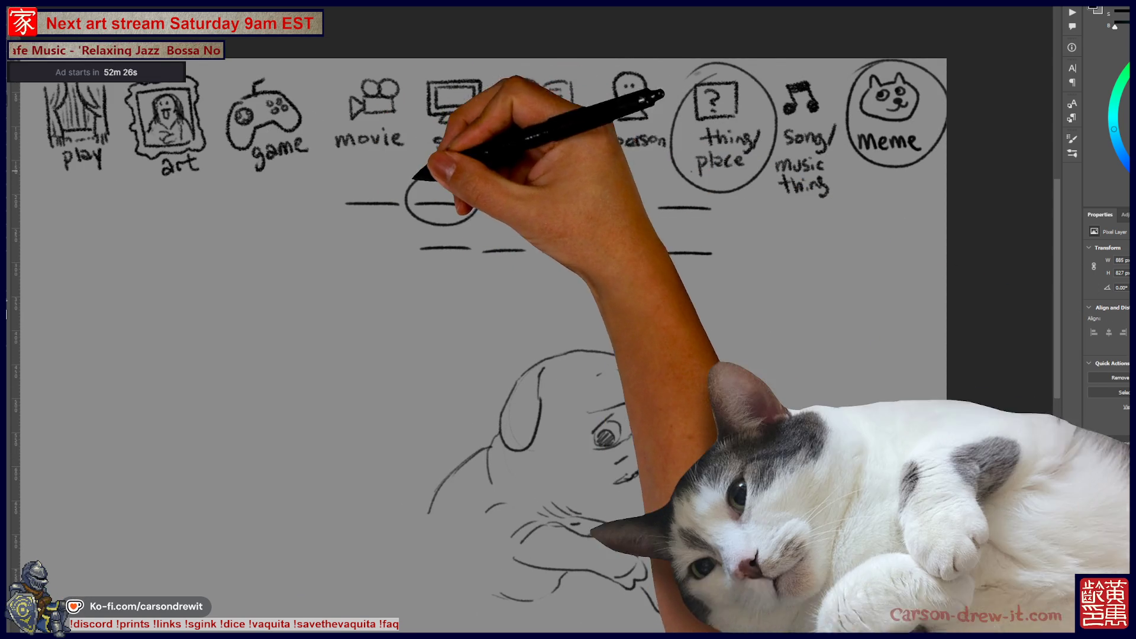
drag(279, 360, 276, 361)
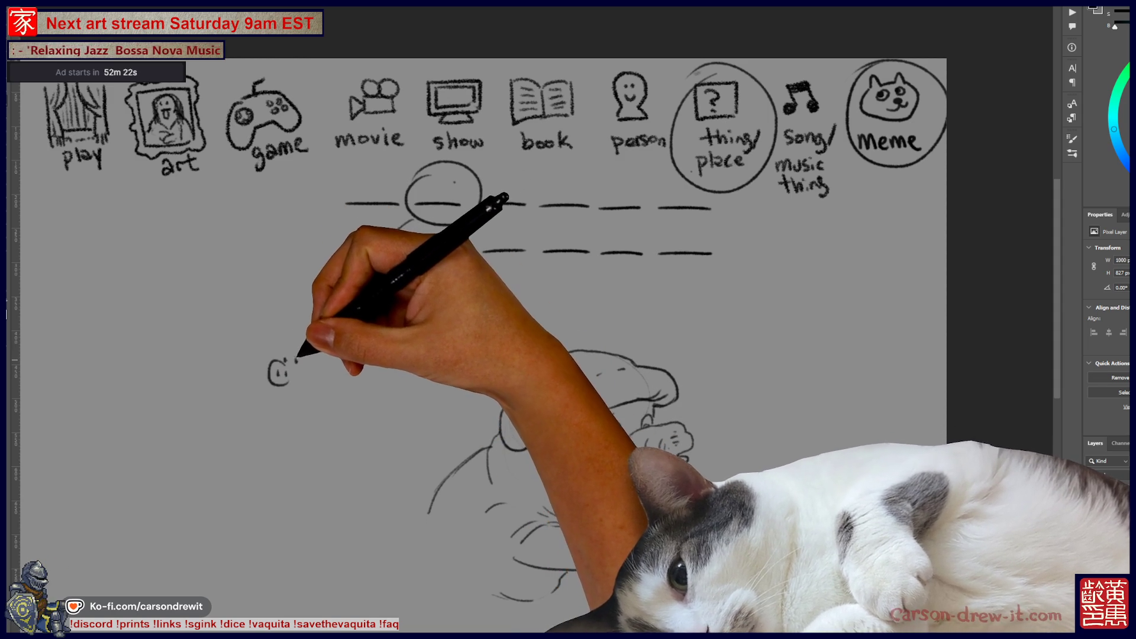
mouse_move(282, 359)
mouse_down()
mouse_move(312, 347)
mouse_move(267, 355)
mouse_up()
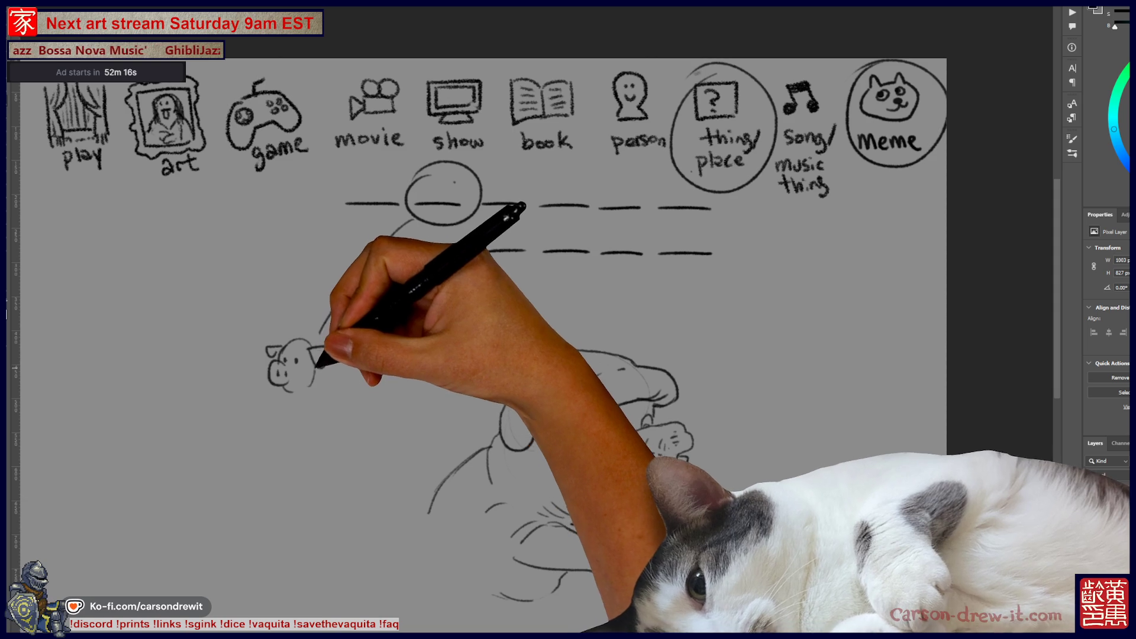
mouse_move(304, 392)
mouse_down()
mouse_move(311, 441)
mouse_move(282, 427)
mouse_move(290, 450)
mouse_move(325, 451)
mouse_up()
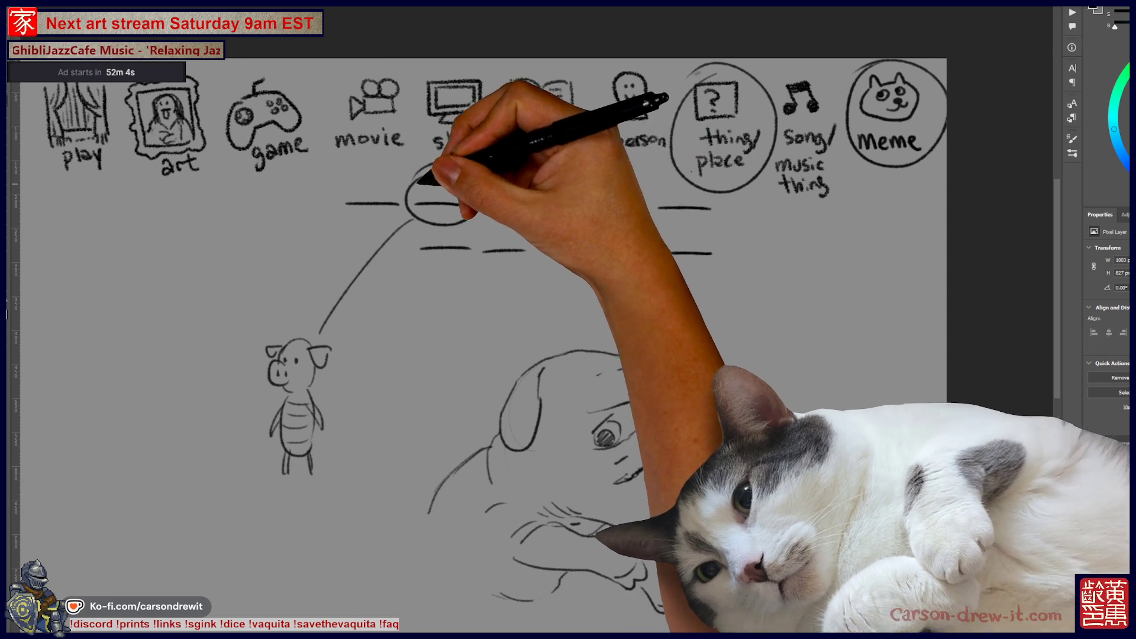
mouse_move(539, 204)
mouse_down()
mouse_move(631, 173)
mouse_move(718, 207)
mouse_move(718, 228)
mouse_move(870, 249)
mouse_move(817, 272)
mouse_move(900, 290)
mouse_move(859, 329)
mouse_move(887, 301)
mouse_up()
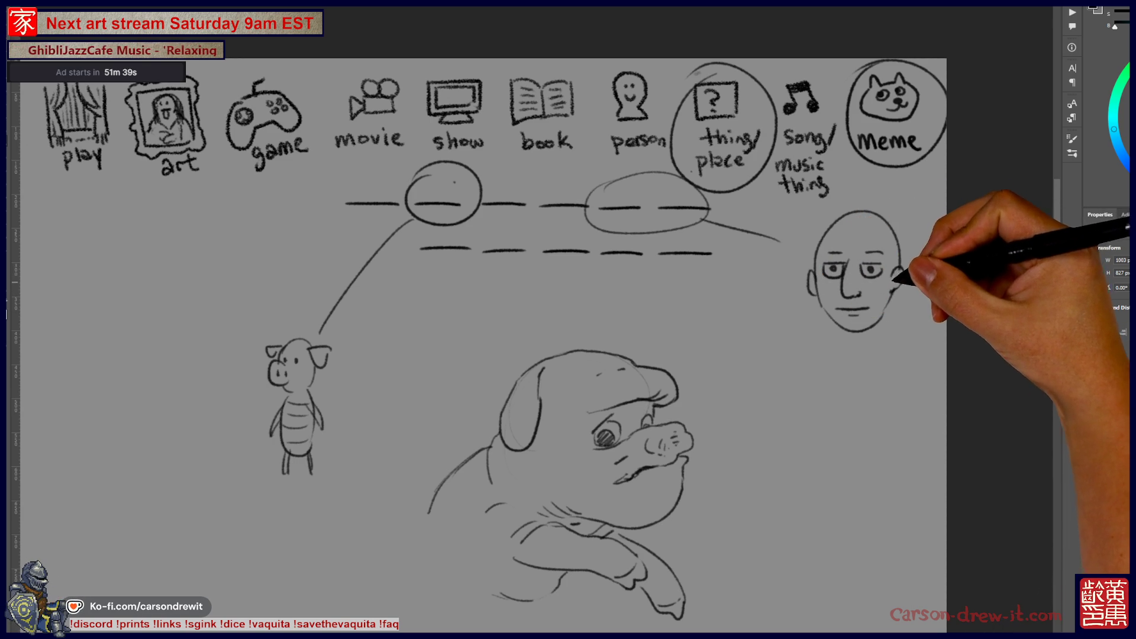
- Give the bald face hair, a surrounding circle, and arrowed curved lines from the ovals
drag(820, 227, 878, 233)
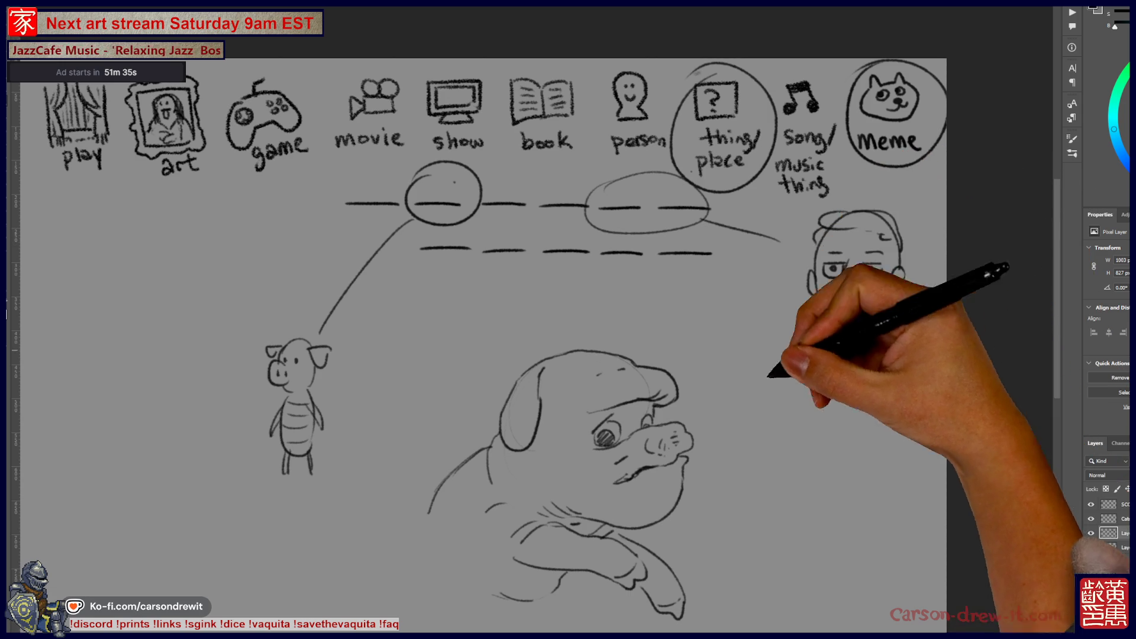
drag(781, 238, 788, 250)
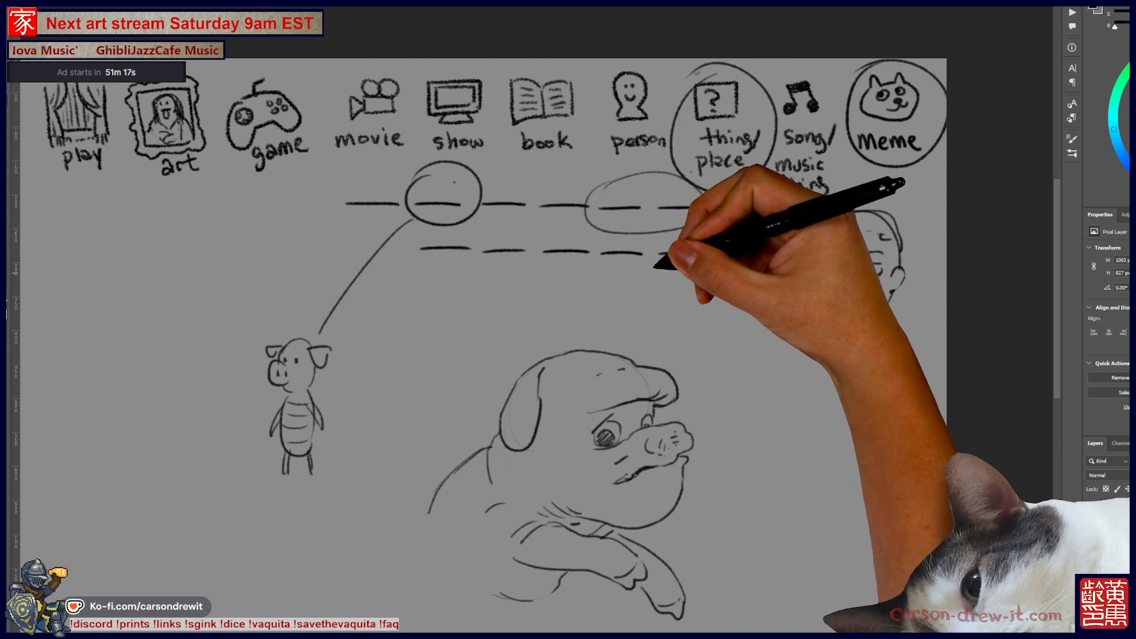
mouse_move(723, 278)
mouse_down()
mouse_move(729, 254)
mouse_move(807, 241)
mouse_move(861, 208)
mouse_move(847, 201)
mouse_move(888, 240)
mouse_up()
drag(819, 219, 787, 285)
drag(787, 284, 870, 343)
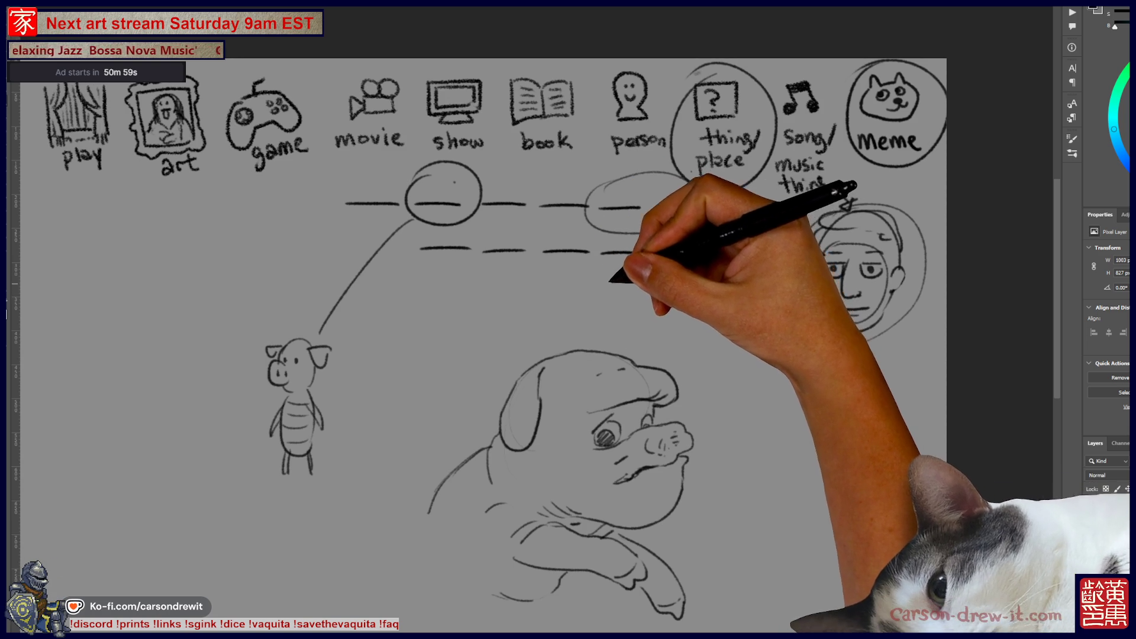
- Draw a long arrow to the standing figure and darken its hatched hip band
mouse_move(521, 269)
mouse_down()
mouse_move(805, 396)
mouse_move(828, 464)
mouse_move(821, 489)
mouse_move(852, 425)
mouse_move(869, 474)
mouse_move(888, 438)
mouse_move(826, 434)
mouse_move(846, 415)
mouse_move(870, 414)
mouse_move(829, 414)
mouse_move(886, 423)
mouse_up()
drag(813, 402, 823, 415)
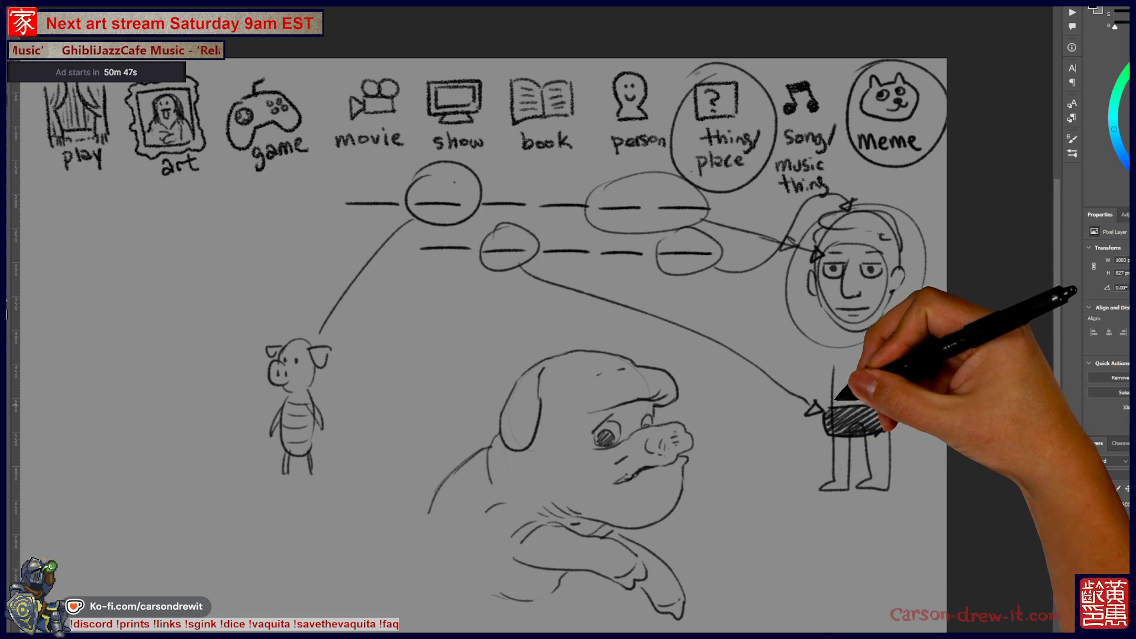
mouse_move(879, 403)
mouse_down()
mouse_move(837, 406)
mouse_move(857, 409)
mouse_up()
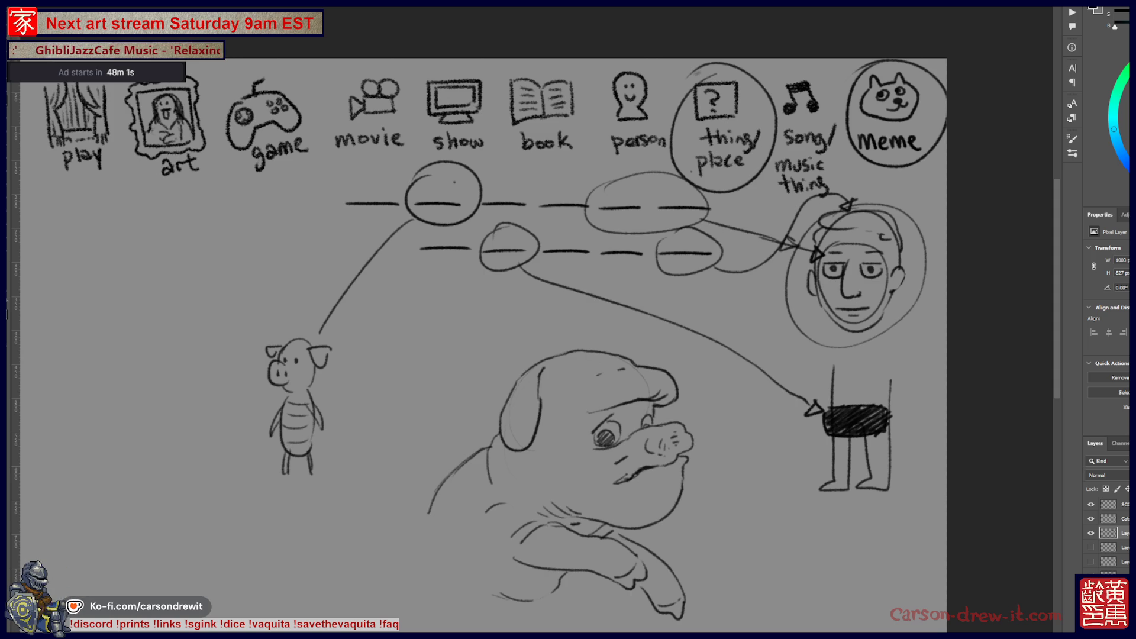
- Hide the diagram sketch layer while keeping the category icons layer visible
click(1091, 504)
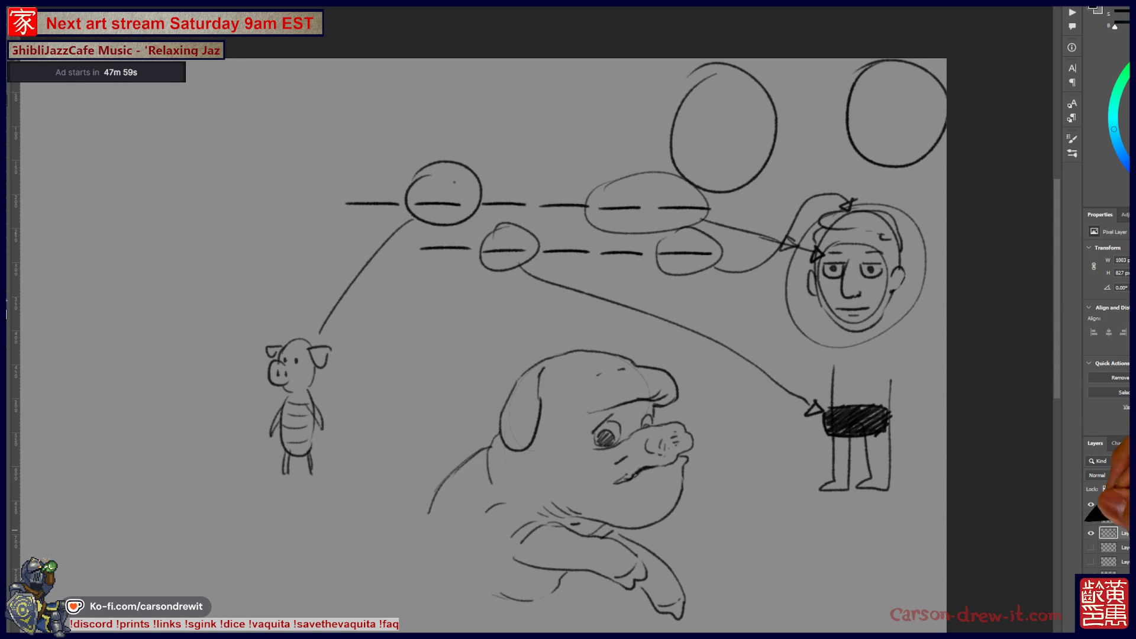
click(1091, 533)
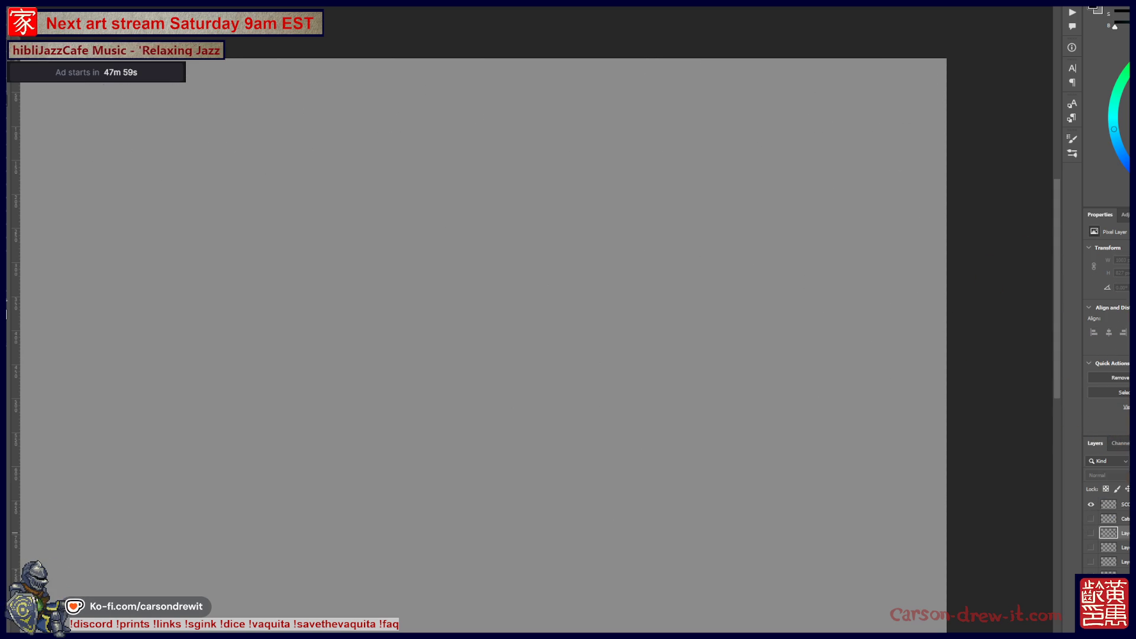
click(1091, 518)
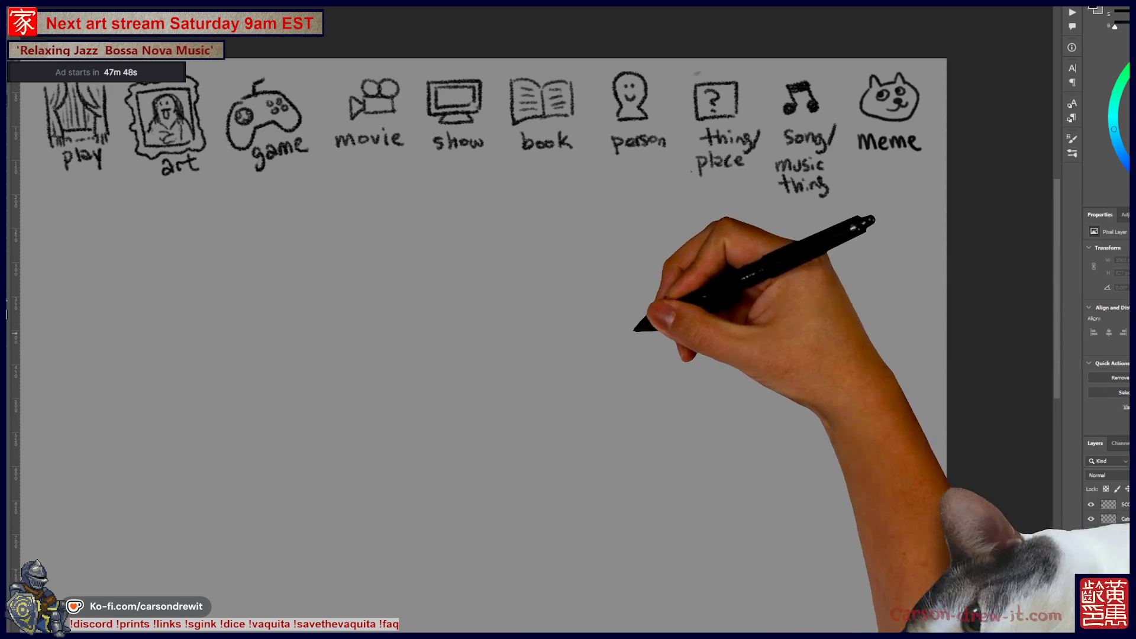
- Sketch the cake-headed figure's desk box, shoulder line, ground arch and right-side curve
drag(474, 355, 666, 432)
drag(819, 407, 728, 406)
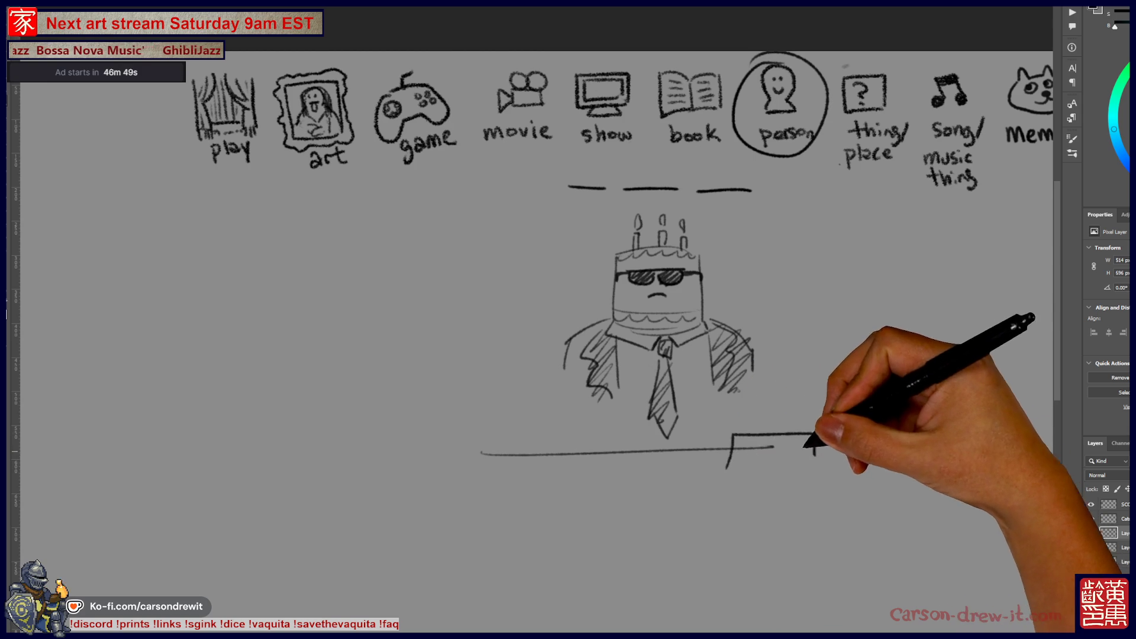
drag(802, 465, 728, 467)
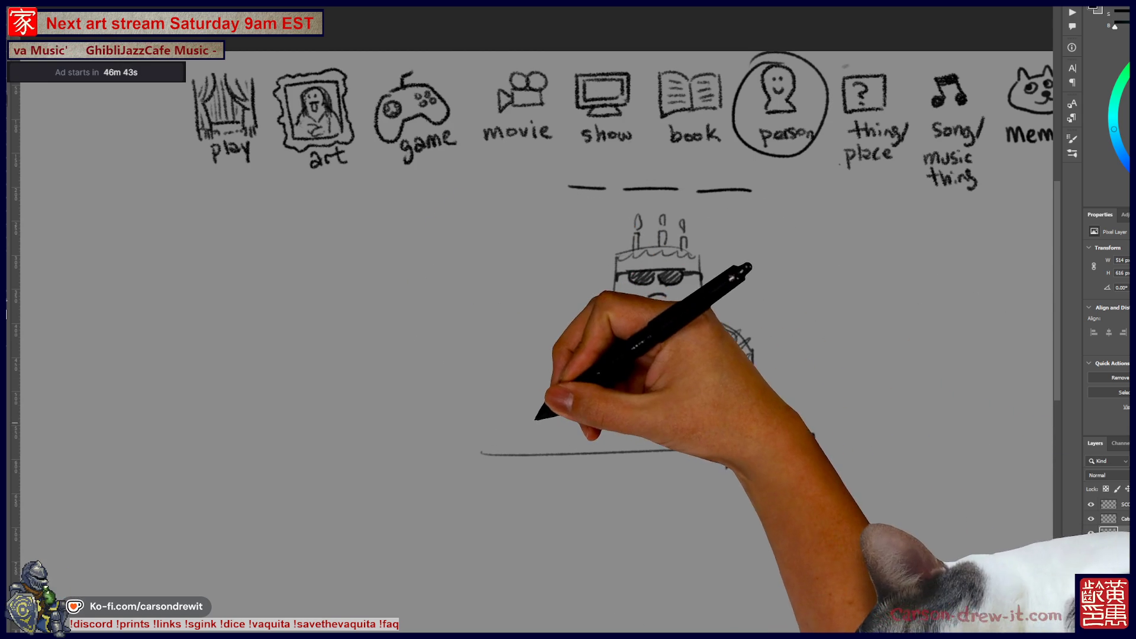
drag(610, 319, 565, 367)
mouse_move(525, 453)
mouse_down()
mouse_move(553, 447)
mouse_move(568, 393)
mouse_move(577, 438)
mouse_move(588, 406)
mouse_move(632, 437)
mouse_move(755, 361)
mouse_move(725, 405)
mouse_up()
mouse_move(716, 318)
mouse_down()
mouse_move(794, 356)
mouse_move(772, 425)
mouse_up()
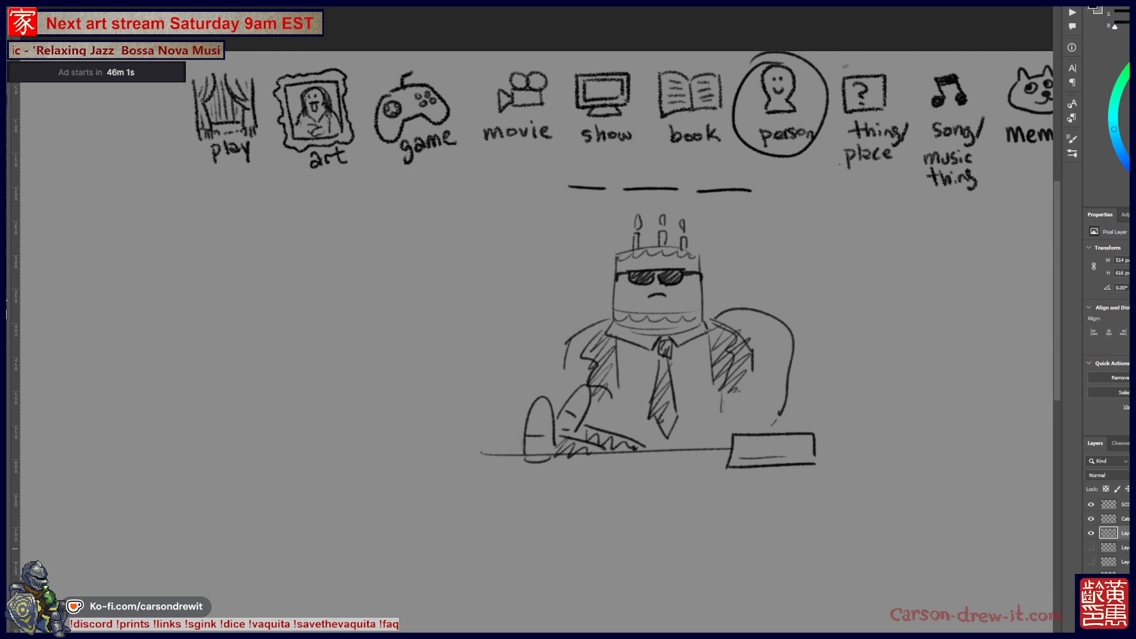
- Hide the cake-figure sketch layer and circle the thing/place icon
click(1091, 532)
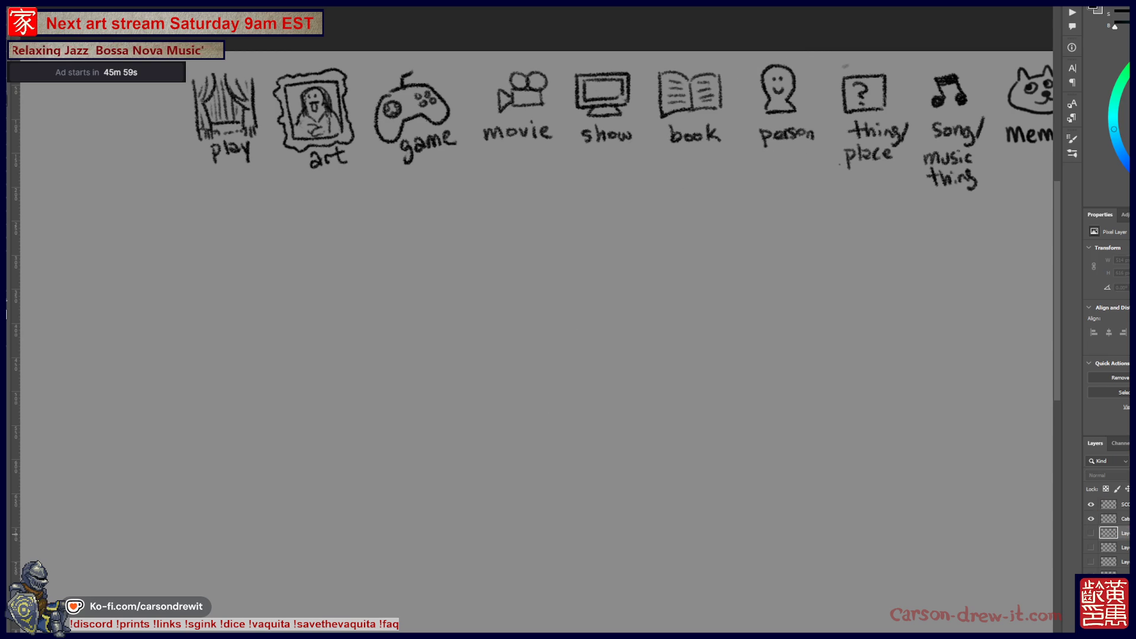
scroll(533, 355, up, 2)
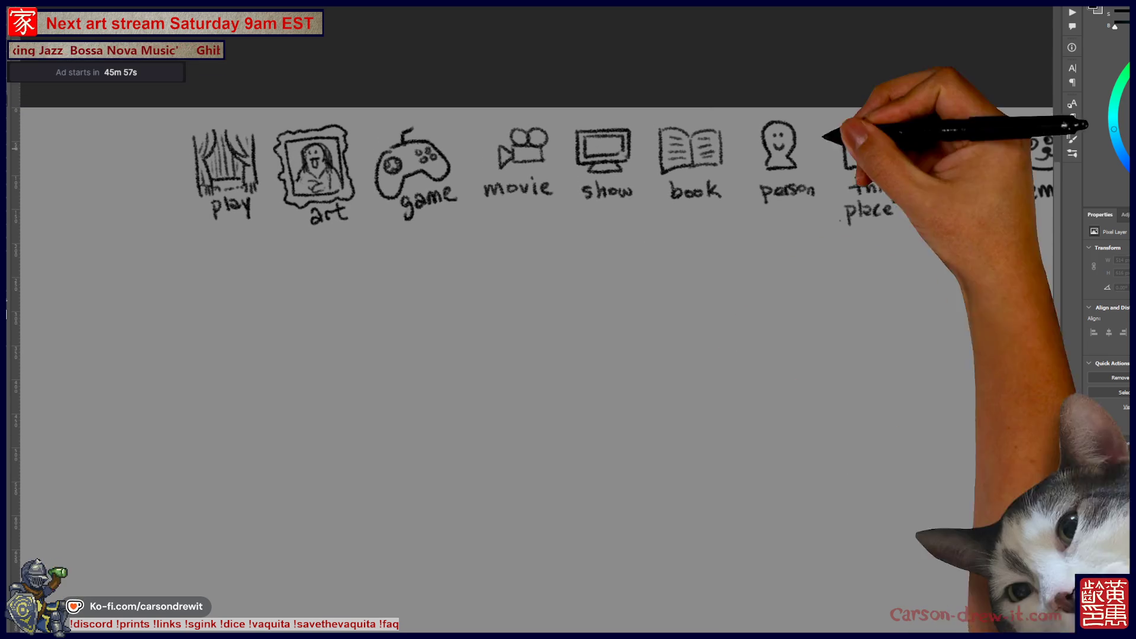
mouse_move(858, 127)
mouse_down()
mouse_move(820, 201)
mouse_move(897, 148)
mouse_move(806, 127)
mouse_up()
- Draw blank lines in a speech bubble pointing toward person, then begin a new object below
scroll(533, 355, right, 3)
drag(926, 215, 977, 235)
drag(505, 264, 673, 268)
drag(517, 303, 699, 305)
mouse_move(583, 223)
mouse_down()
mouse_move(722, 261)
mouse_move(698, 201)
mouse_move(707, 209)
mouse_up()
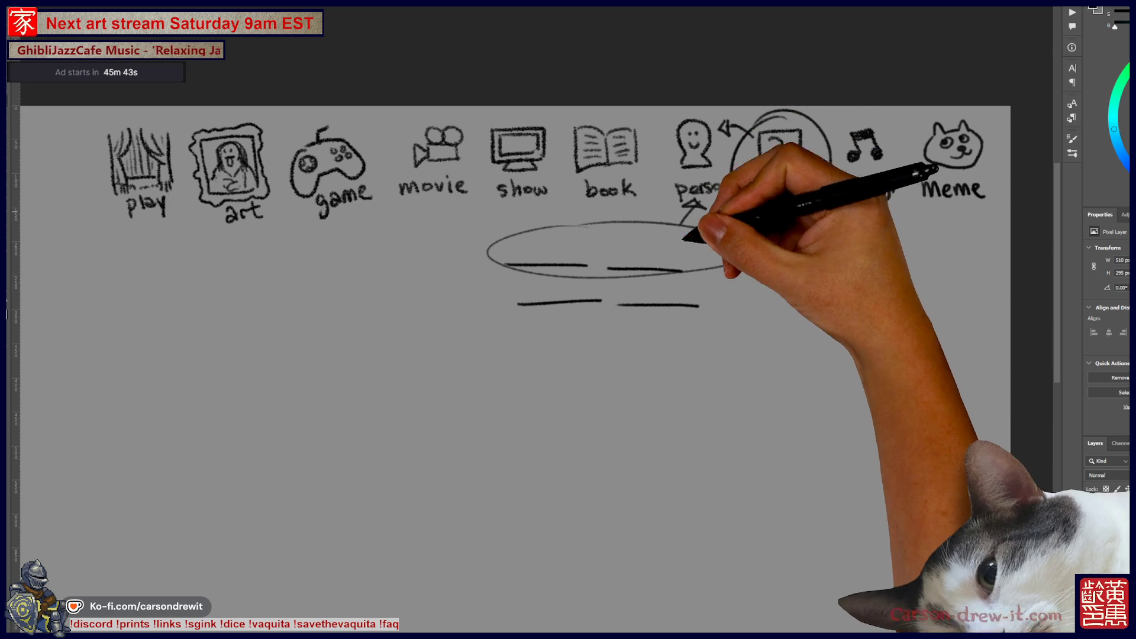
scroll(533, 355, down, 2)
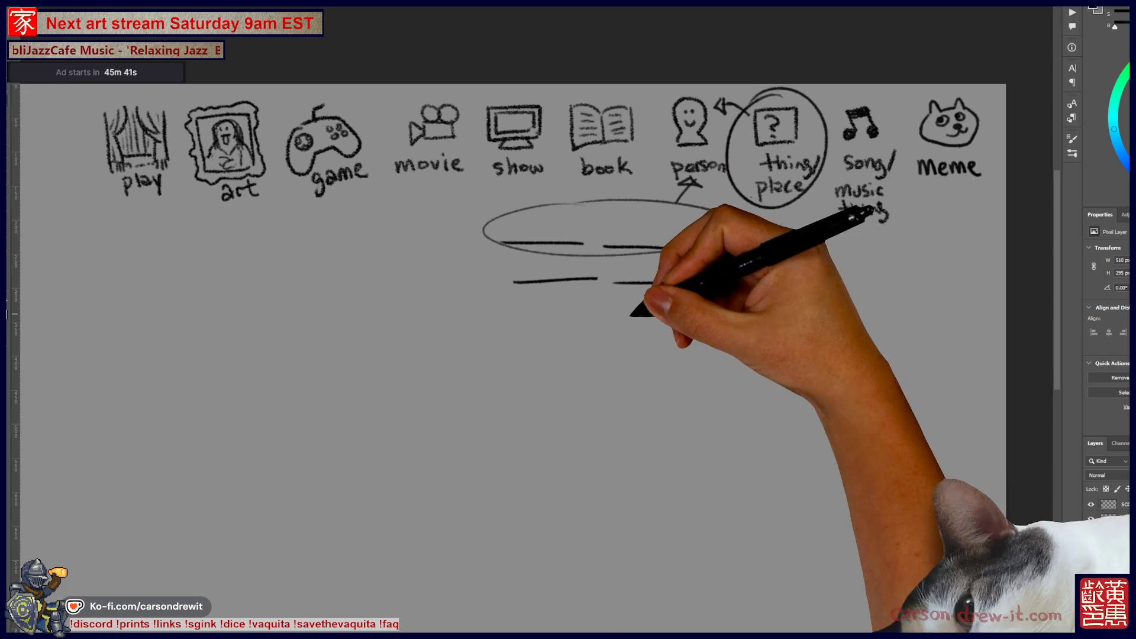
scroll(533, 356, down, 2)
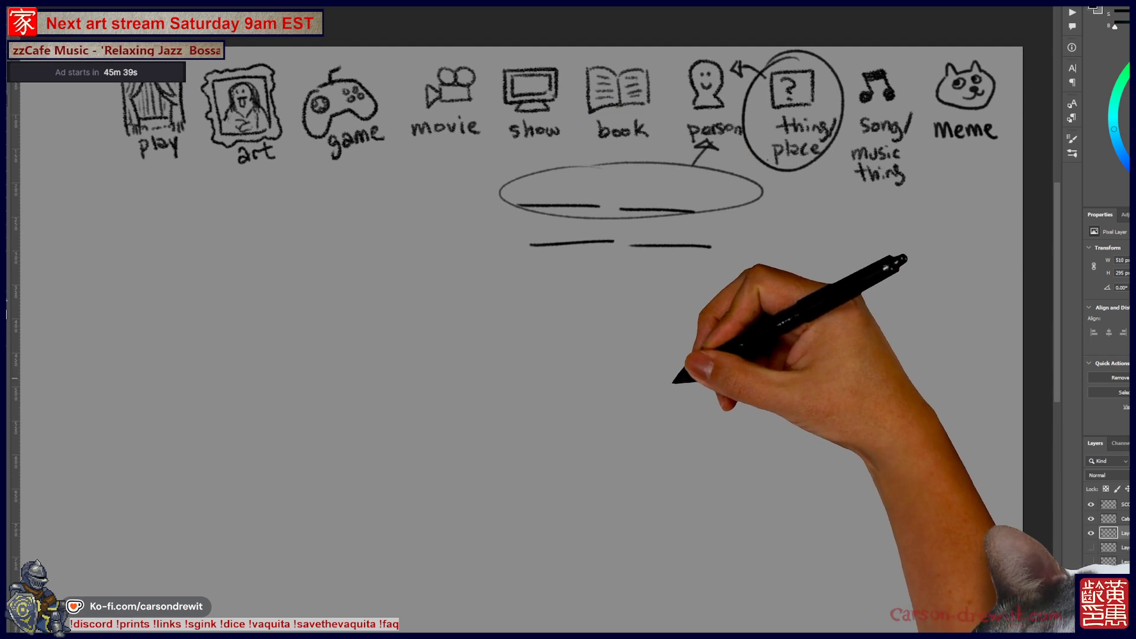
mouse_move(619, 443)
mouse_down()
mouse_move(618, 380)
mouse_move(631, 355)
mouse_move(731, 341)
mouse_move(750, 406)
mouse_move(634, 452)
mouse_move(663, 470)
mouse_move(743, 471)
mouse_up()
- Undo the octagon, then draw the cube's top and back edges, base shadow and drip marks
key(ctrl+z)
key(ctrl+z)
key(ctrl+z)
mouse_move(586, 338)
mouse_down()
mouse_move(663, 318)
mouse_move(667, 330)
mouse_move(680, 304)
mouse_move(718, 330)
mouse_move(606, 355)
mouse_move(589, 406)
mouse_move(620, 472)
mouse_move(718, 444)
mouse_up()
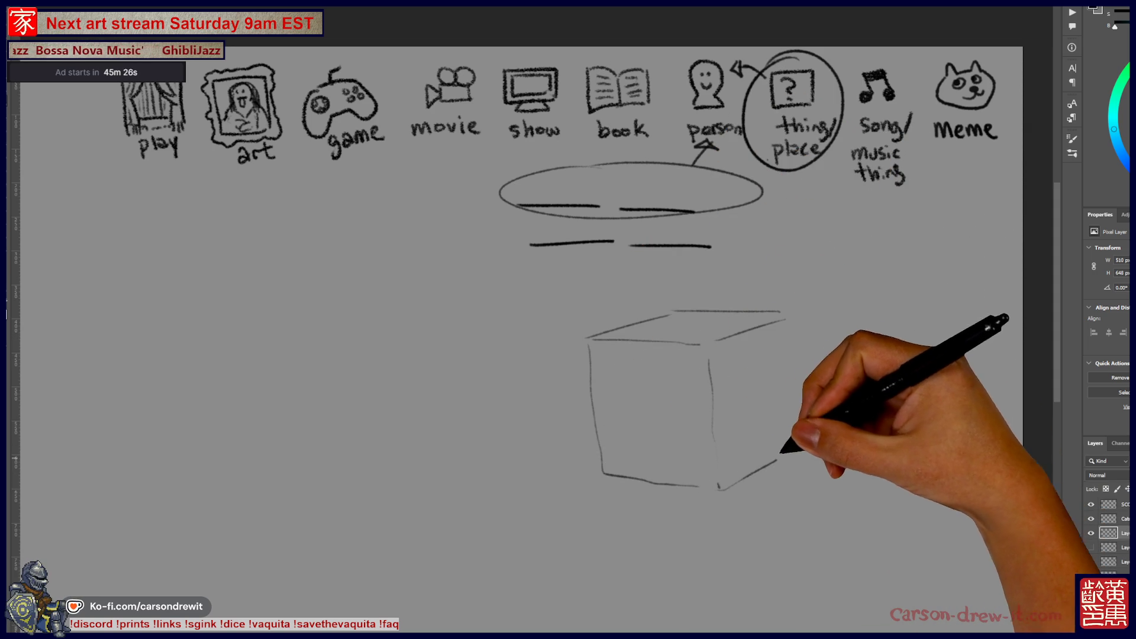
mouse_move(794, 324)
mouse_down()
mouse_move(794, 415)
mouse_move(824, 465)
mouse_move(758, 476)
mouse_up()
drag(592, 476, 583, 481)
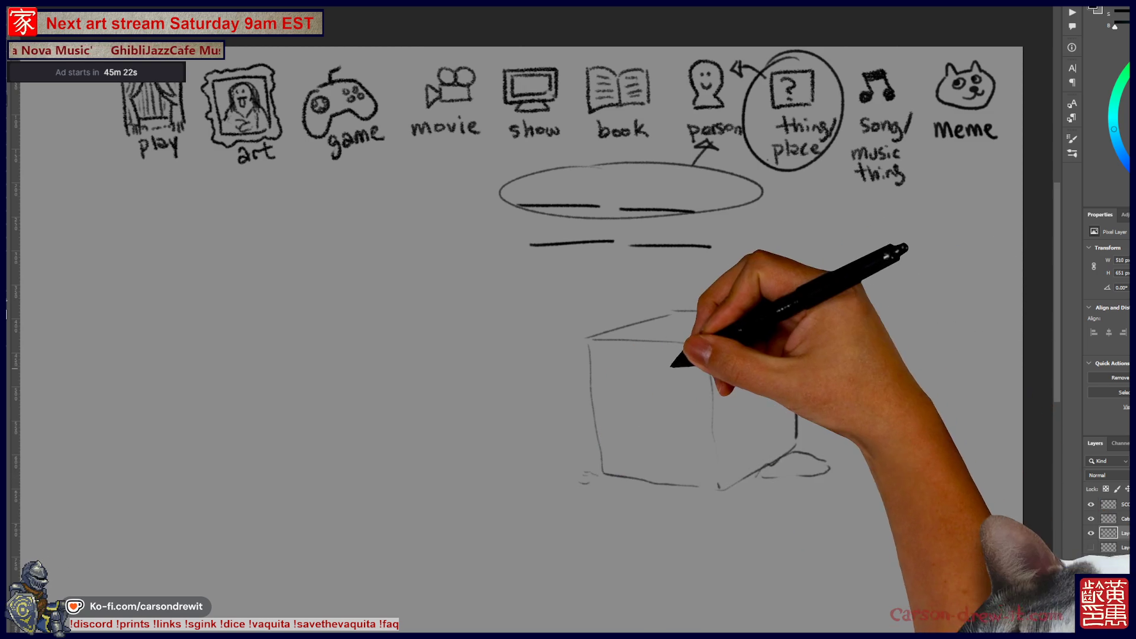
drag(749, 342, 769, 381)
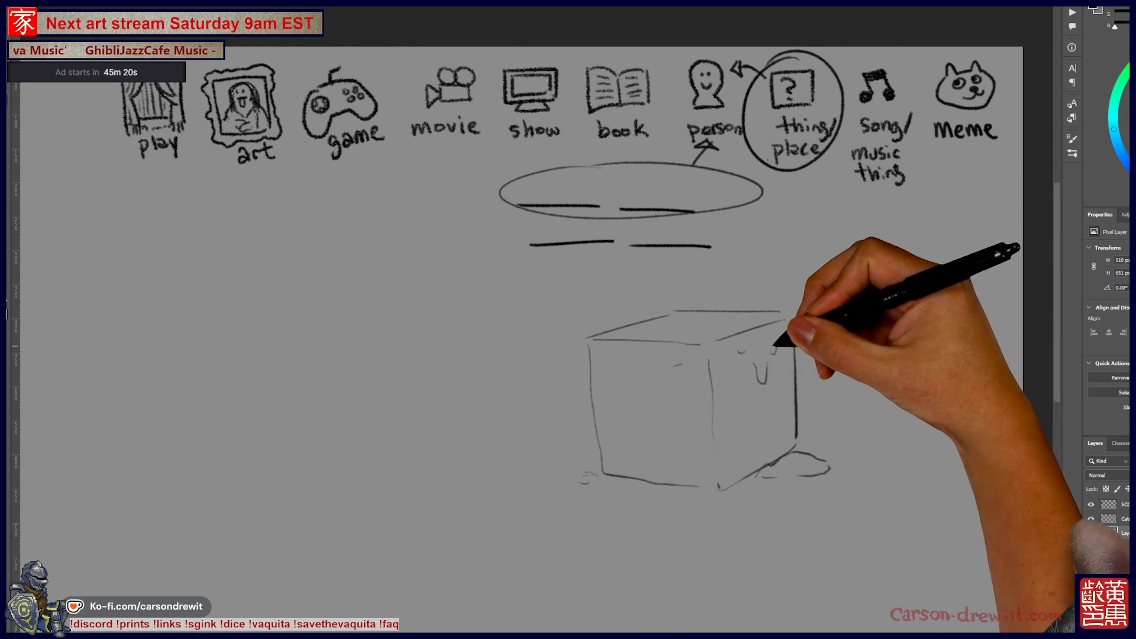
drag(609, 361, 617, 362)
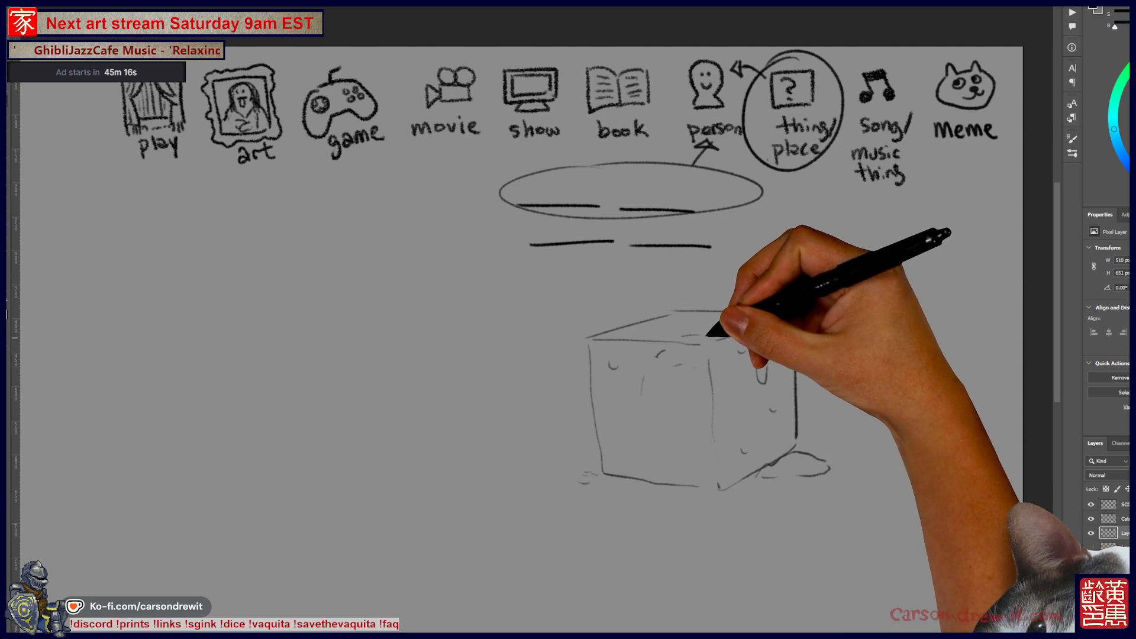
drag(644, 400, 653, 447)
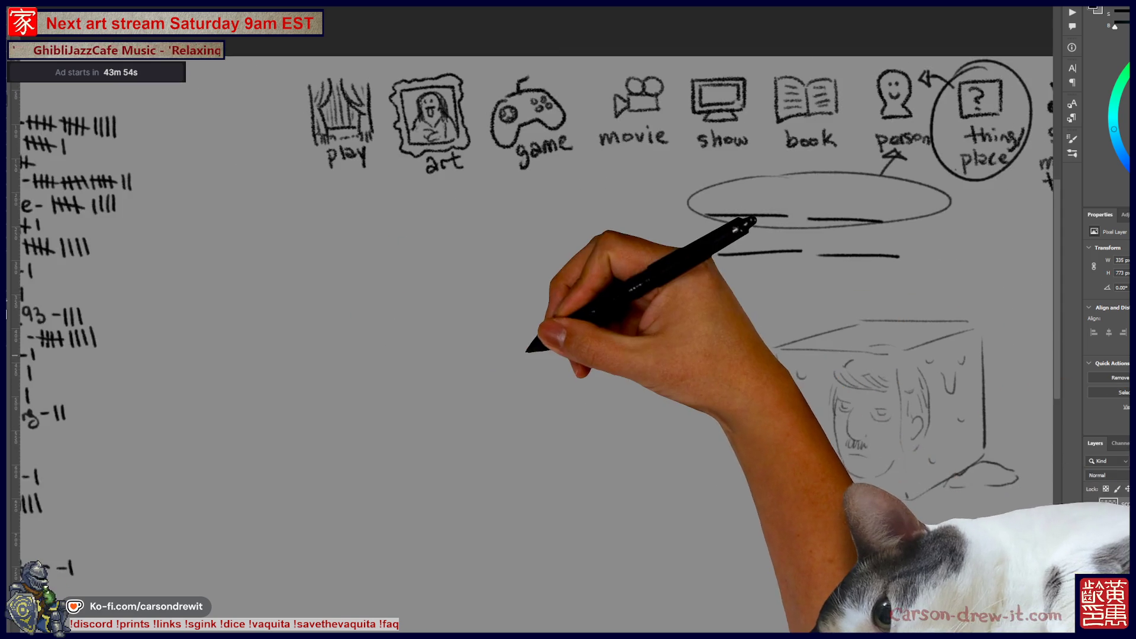
- Sketch a hatched card stack, three ellipses, and a small head and body in the left ellipse
scroll(533, 313, right, 2)
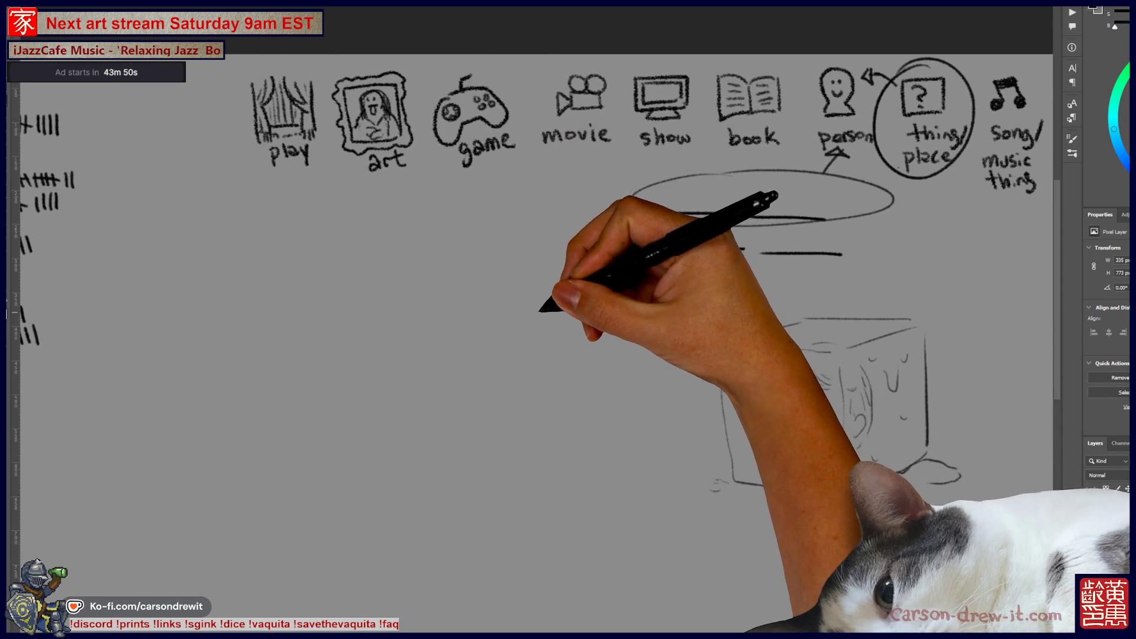
drag(487, 315, 538, 305)
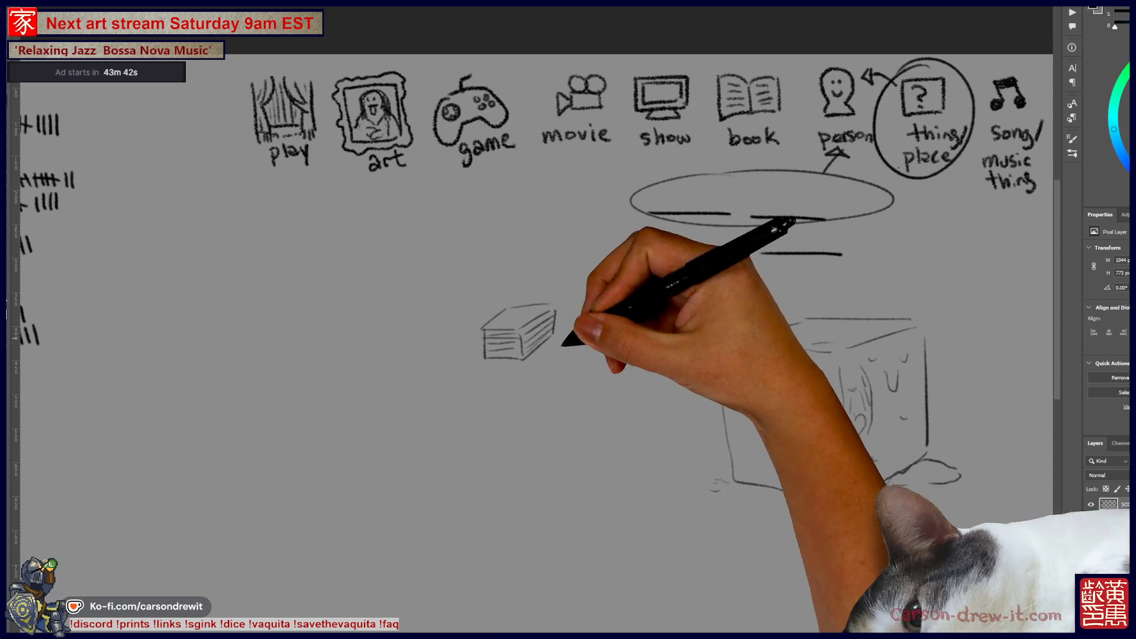
drag(533, 296, 544, 306)
mouse_move(285, 251)
mouse_down()
mouse_move(226, 309)
mouse_move(267, 259)
mouse_up()
mouse_move(478, 295)
mouse_down()
mouse_move(563, 267)
mouse_move(474, 219)
mouse_up()
mouse_move(451, 363)
mouse_down()
mouse_move(431, 389)
mouse_move(459, 363)
mouse_up()
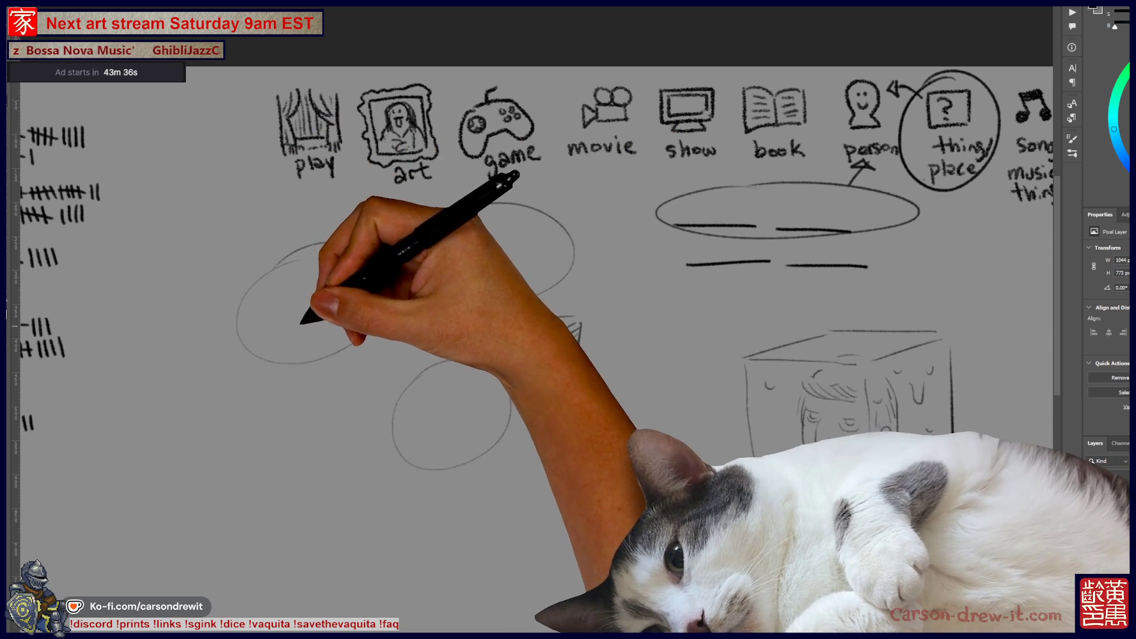
drag(282, 330, 277, 331)
mouse_move(511, 355)
mouse_down()
mouse_move(577, 324)
mouse_move(550, 349)
mouse_move(575, 355)
mouse_up()
mouse_move(273, 358)
mouse_down()
mouse_move(267, 376)
mouse_move(299, 372)
mouse_up()
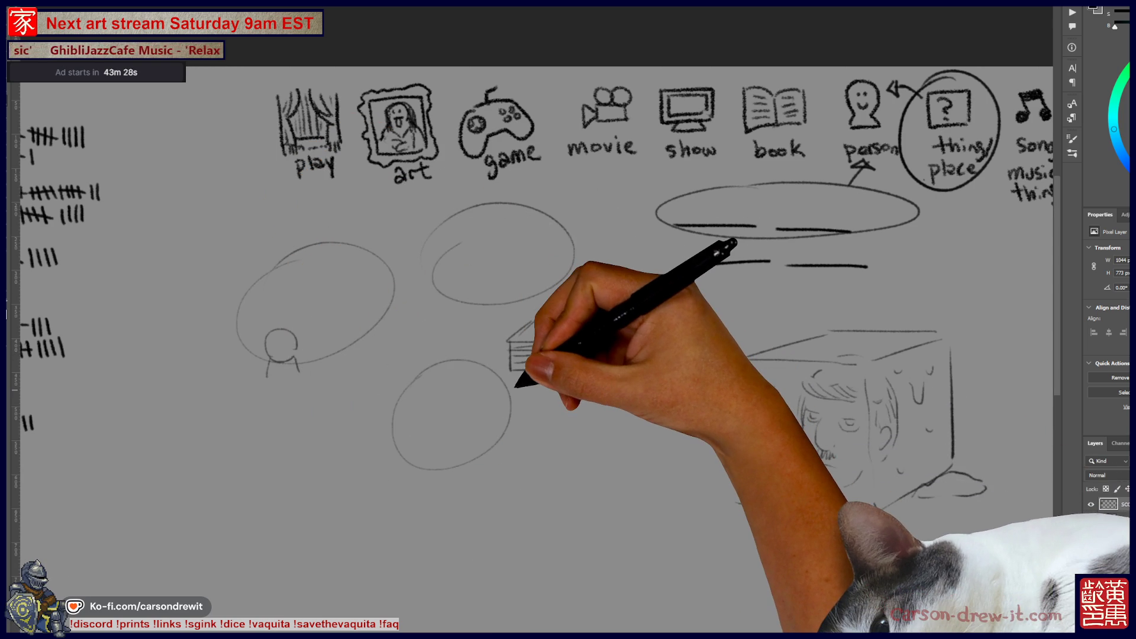
drag(534, 419, 639, 408)
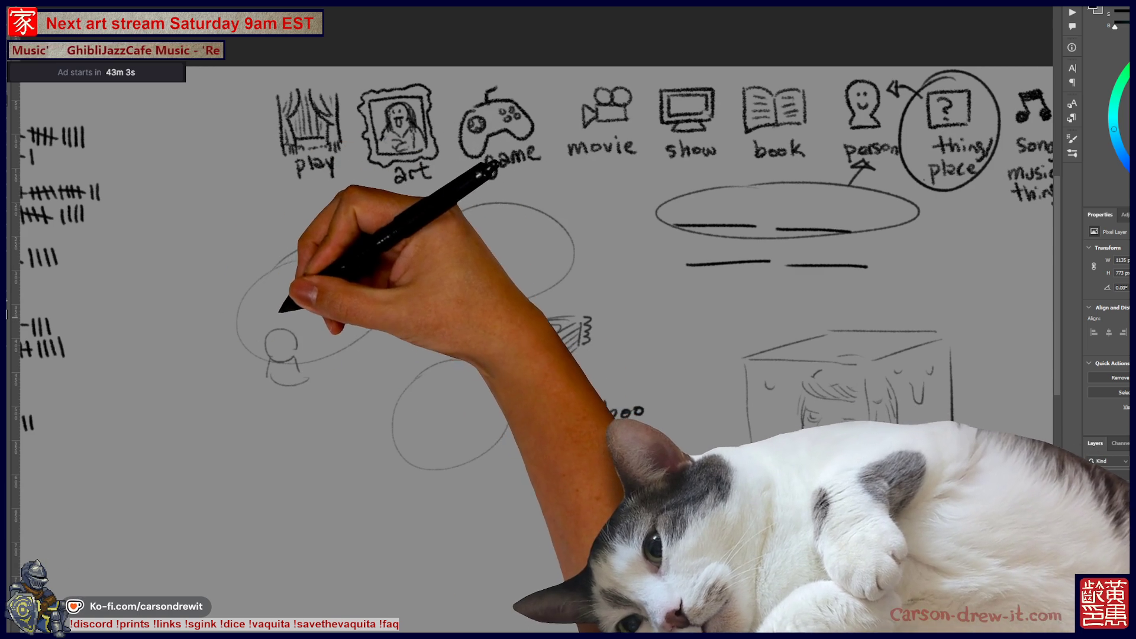
- Write '1 min' labels above the left and middle ellipses, joined by an arrow, with a head below
mouse_move(235, 262)
mouse_down()
mouse_move(239, 284)
mouse_move(277, 271)
mouse_up()
drag(284, 262, 293, 264)
drag(335, 335, 456, 278)
drag(439, 275, 457, 283)
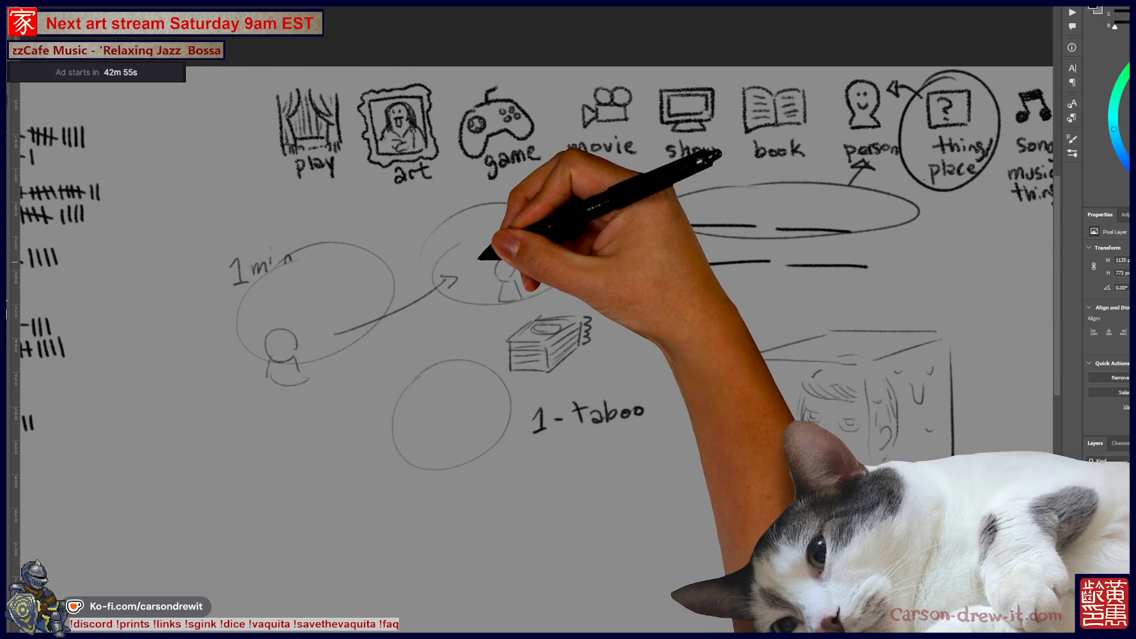
drag(557, 228, 581, 232)
drag(465, 435, 462, 438)
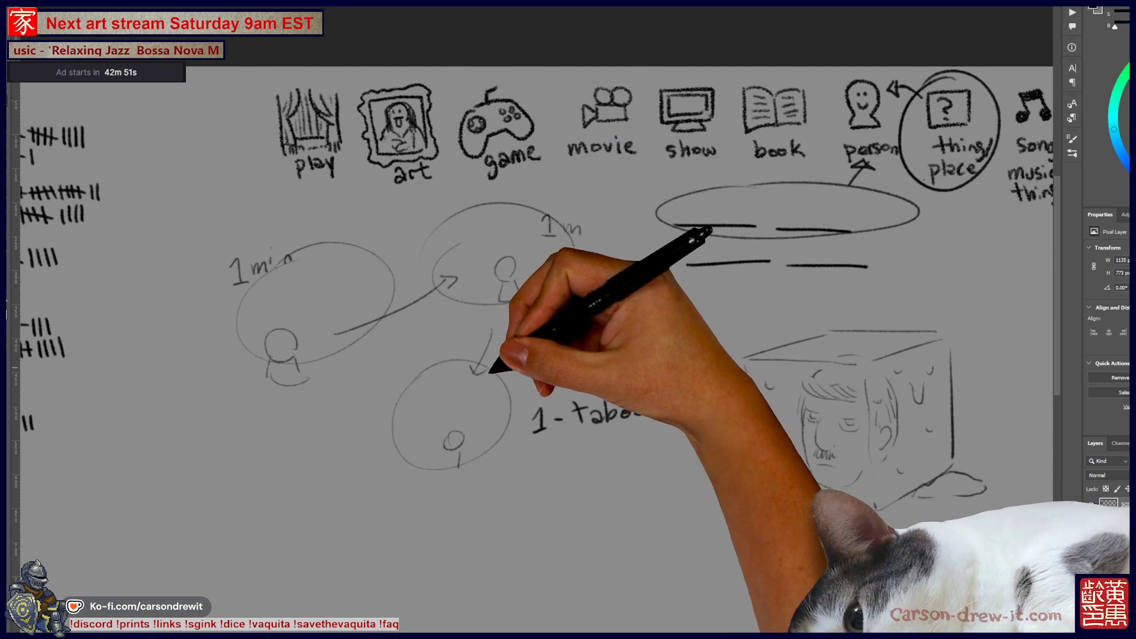
- Draw arrows down to the lower ellipse and back, add a second figure, and write '2 -' in the list
drag(491, 332, 473, 373)
drag(450, 453, 441, 474)
drag(393, 435, 319, 362)
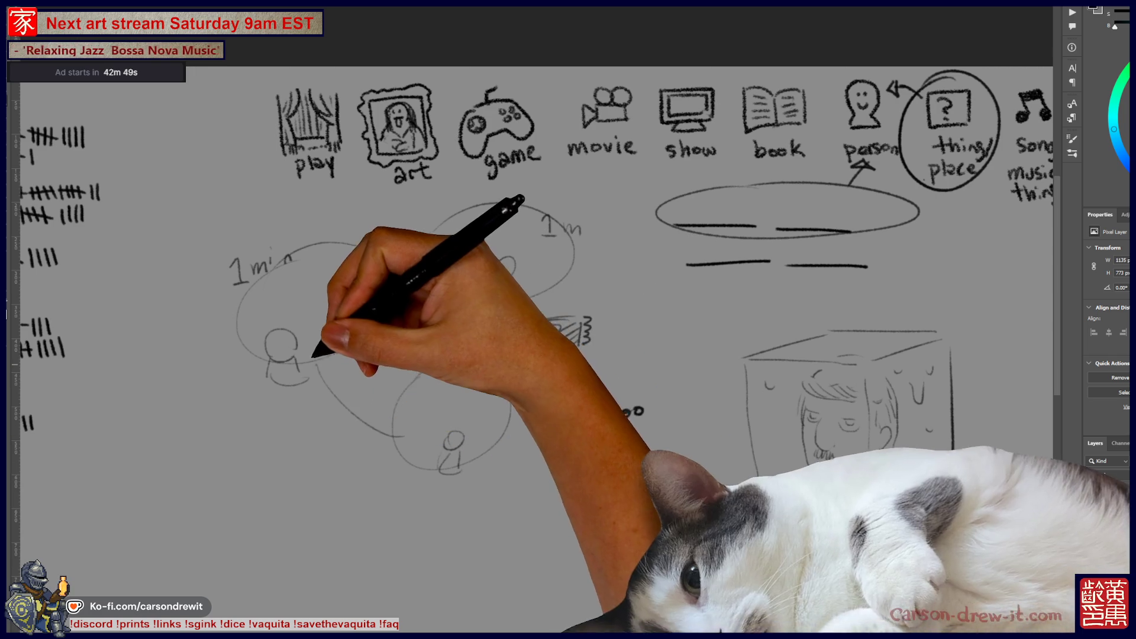
mouse_move(324, 316)
mouse_down()
mouse_move(342, 322)
mouse_move(320, 340)
mouse_move(457, 285)
mouse_up()
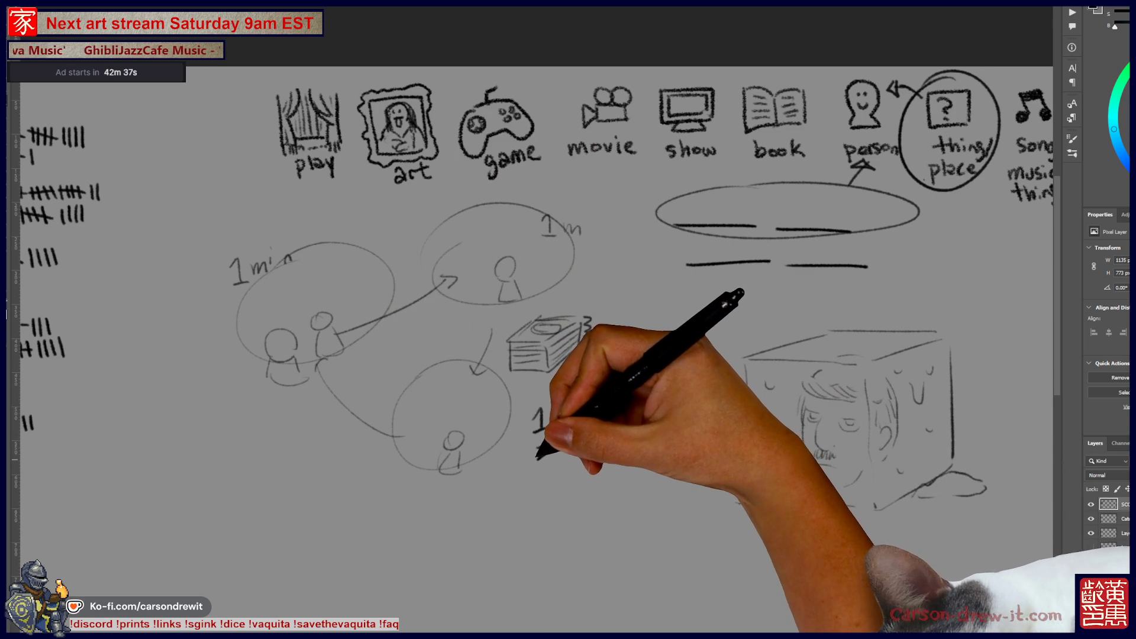
drag(566, 448, 575, 448)
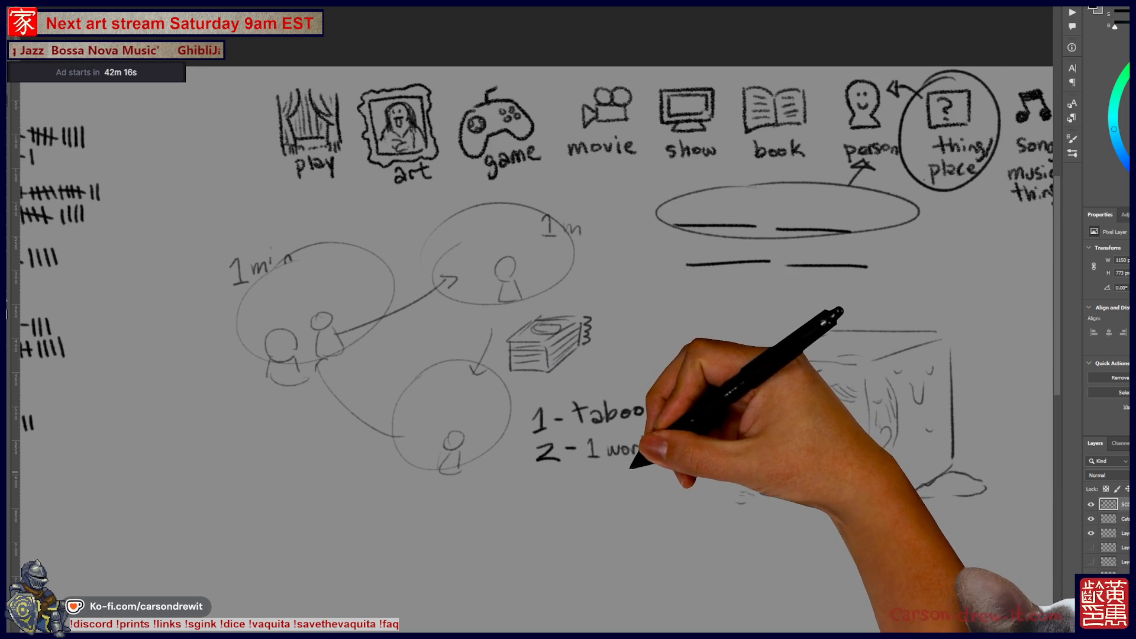
- Brush a loop around '1 - taboo', then undo it
drag(612, 384, 520, 418)
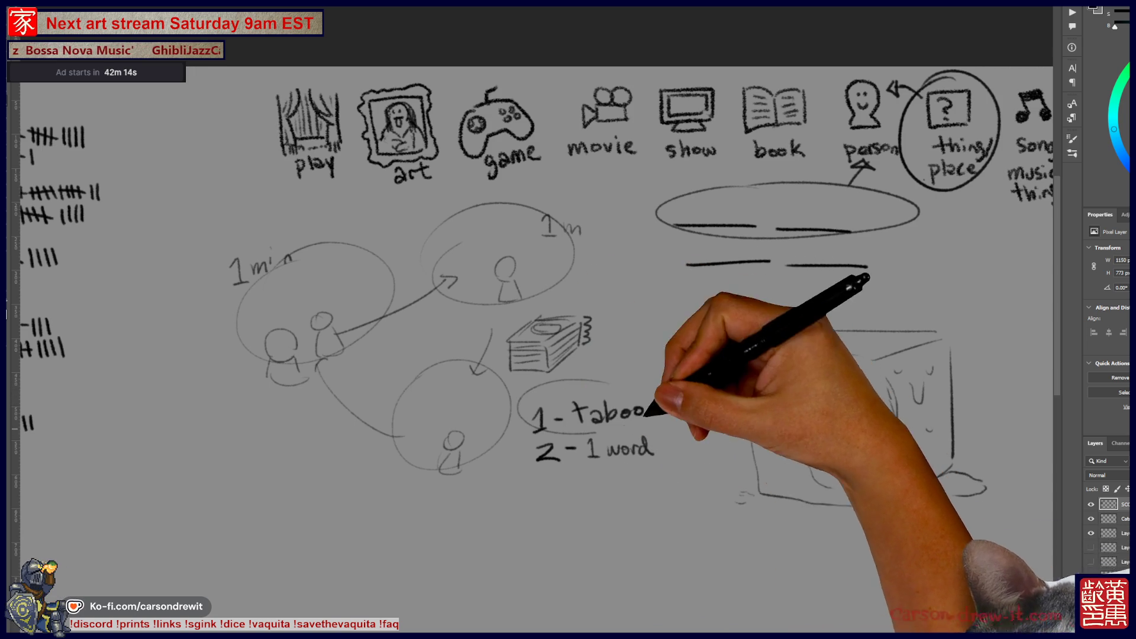
key(ctrl)
drag(599, 384, 591, 384)
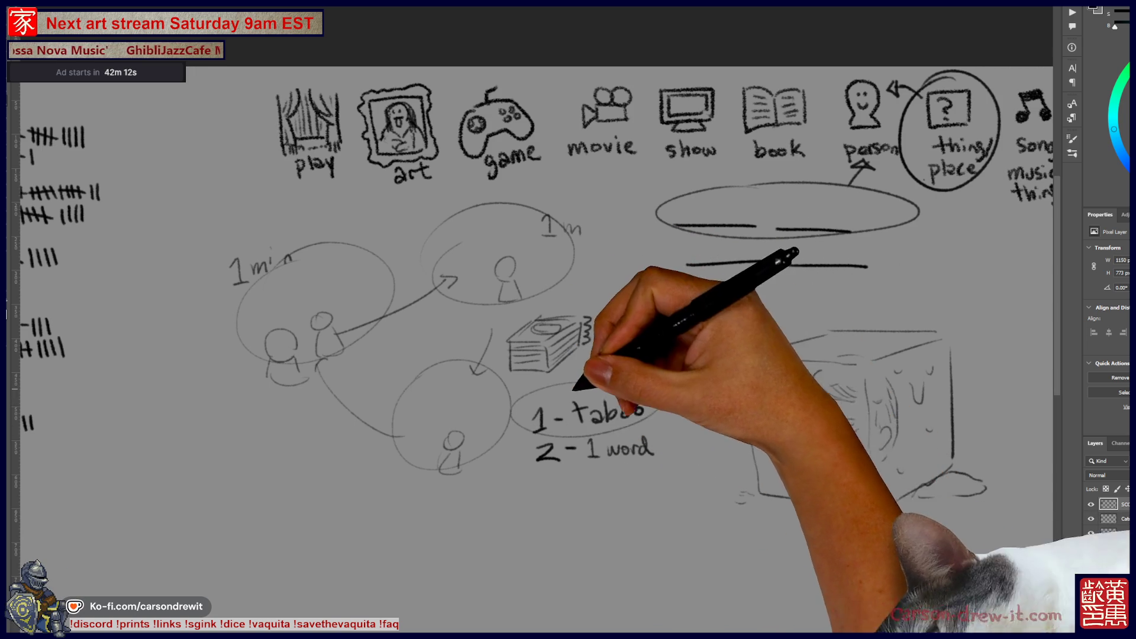
key(ctrl+z)
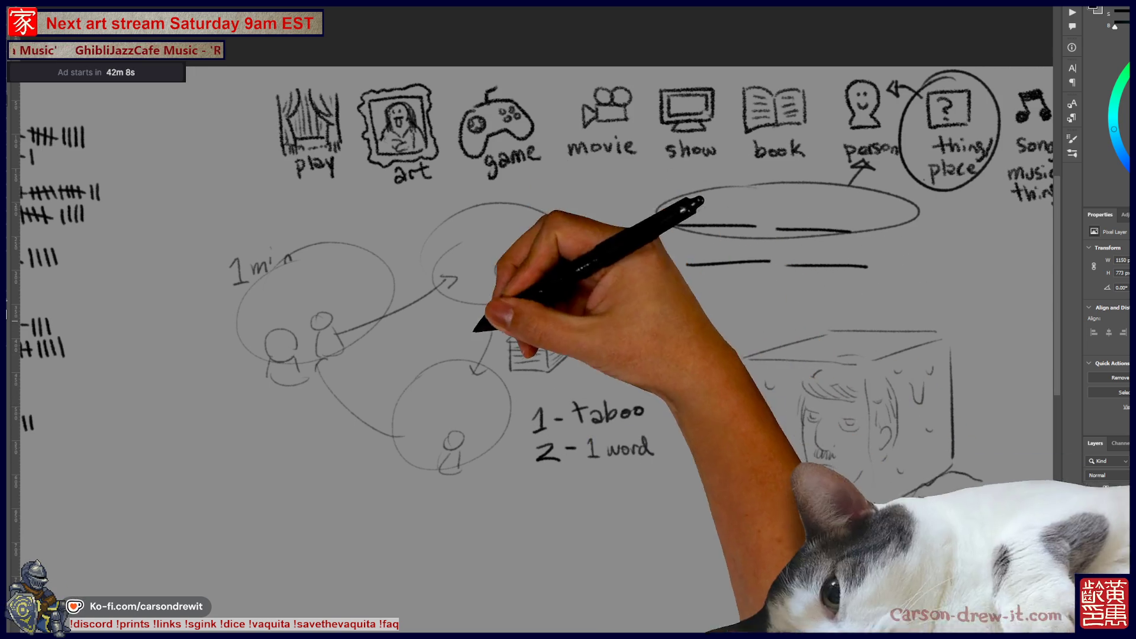
- Write '3 - charades' as the third list item and circle each of the three items
drag(543, 479, 545, 502)
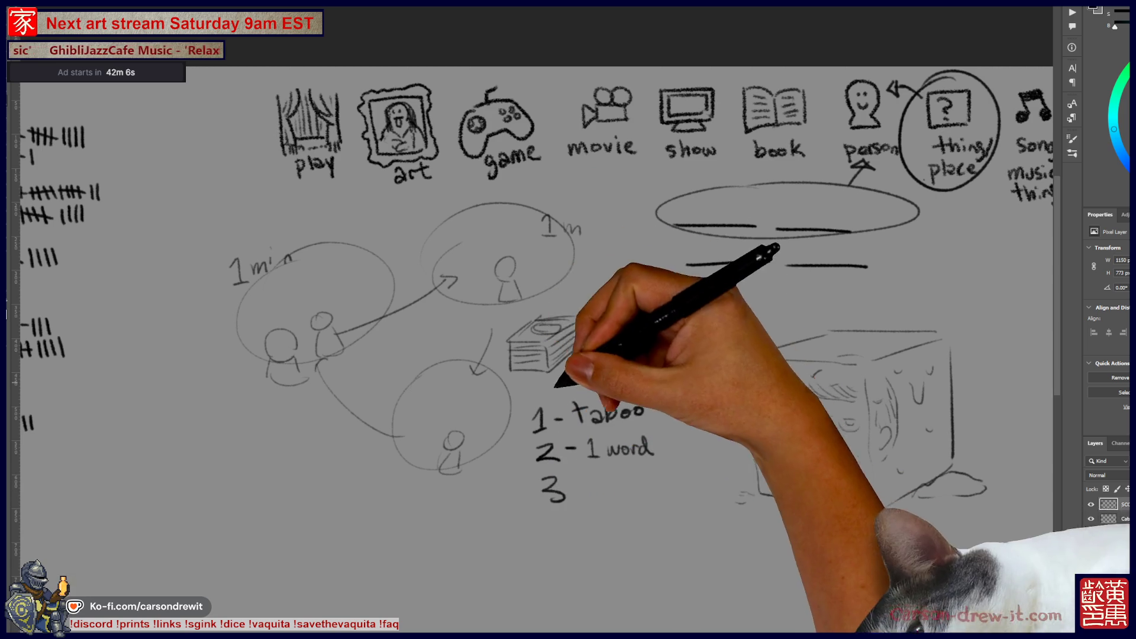
drag(574, 488, 589, 486)
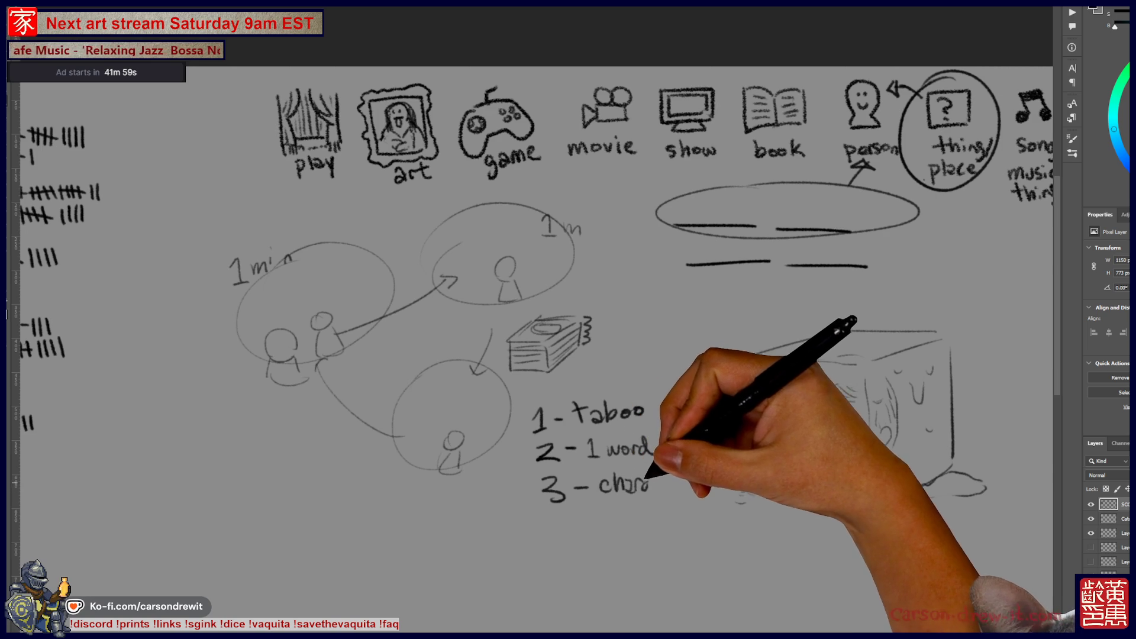
drag(684, 477, 674, 491)
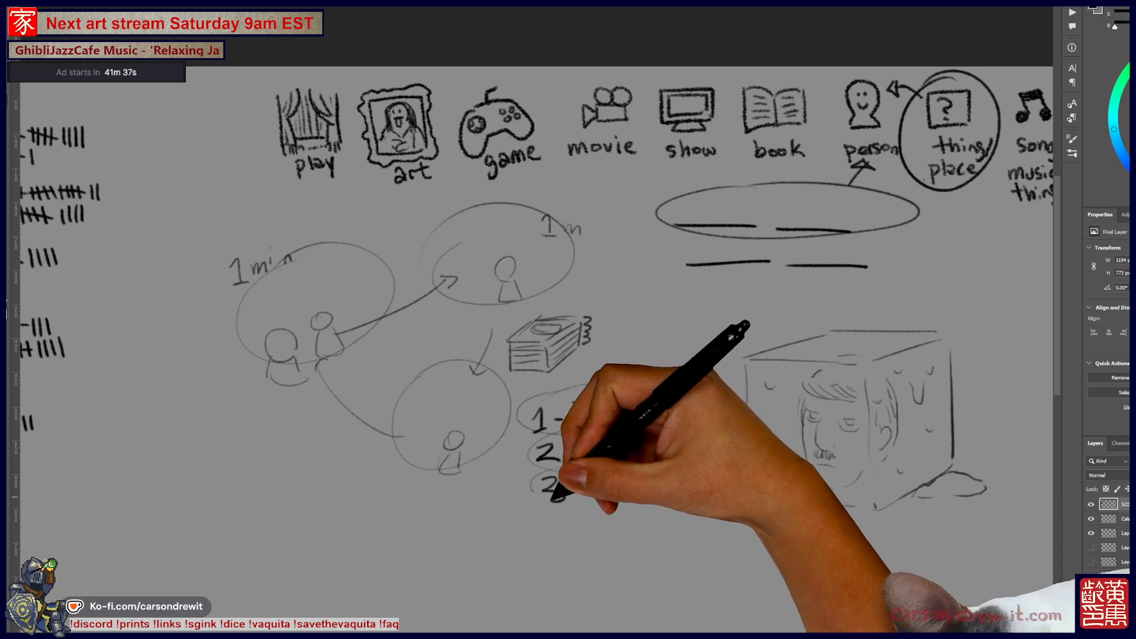
drag(684, 476, 694, 475)
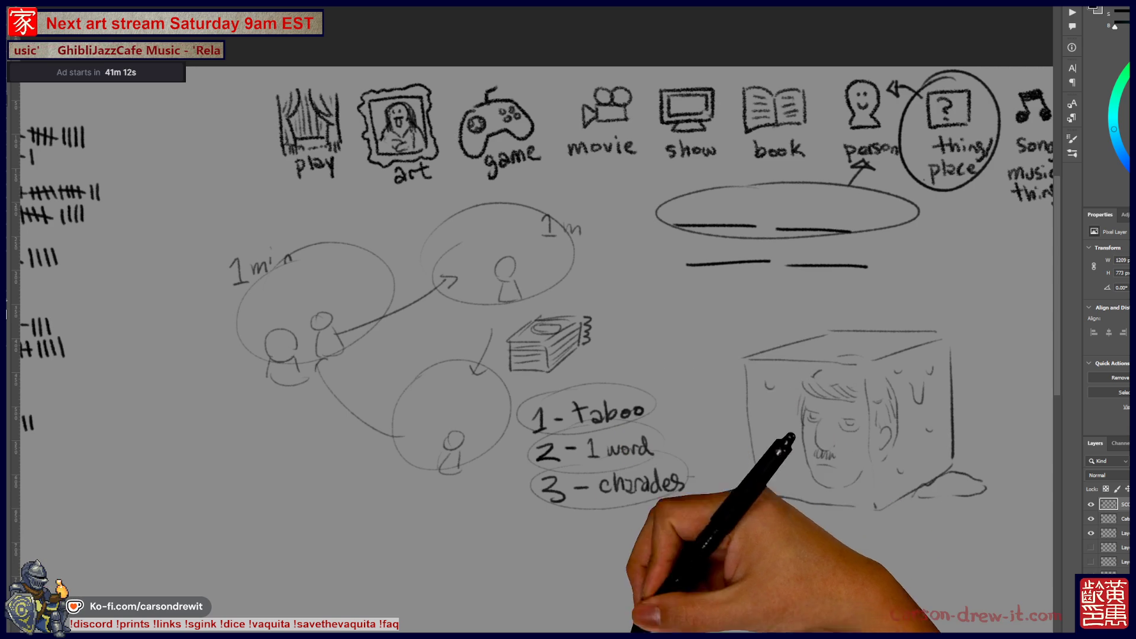
drag(568, 355, 514, 370)
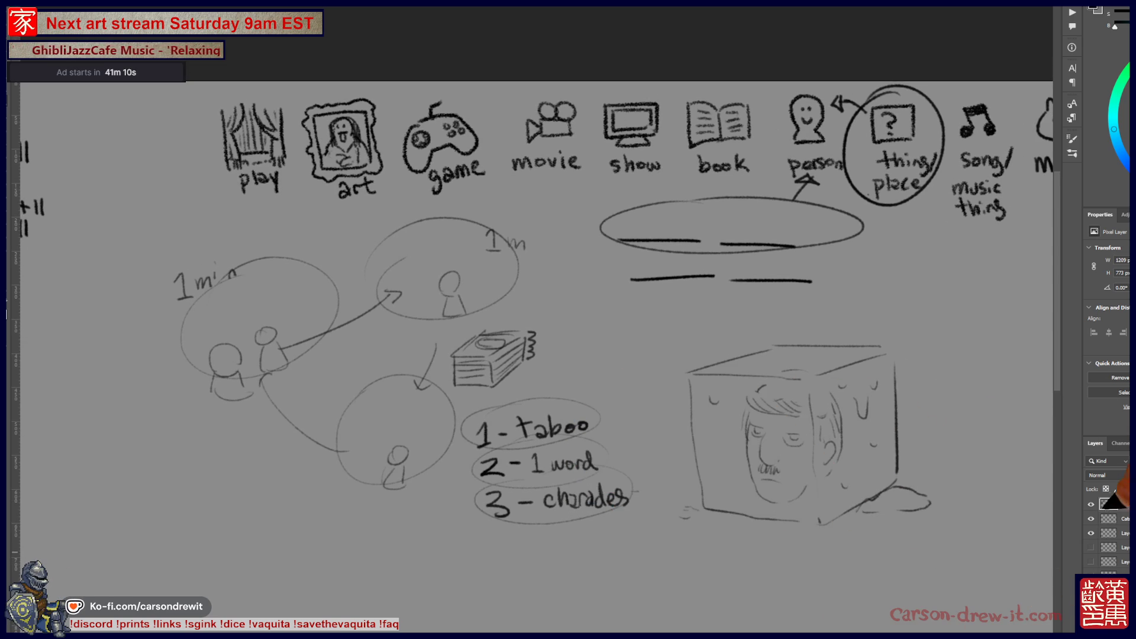
- Cut away the ellipse diagram, card stack and numbered list using a marquee selection
scroll(733, 408, down, 2)
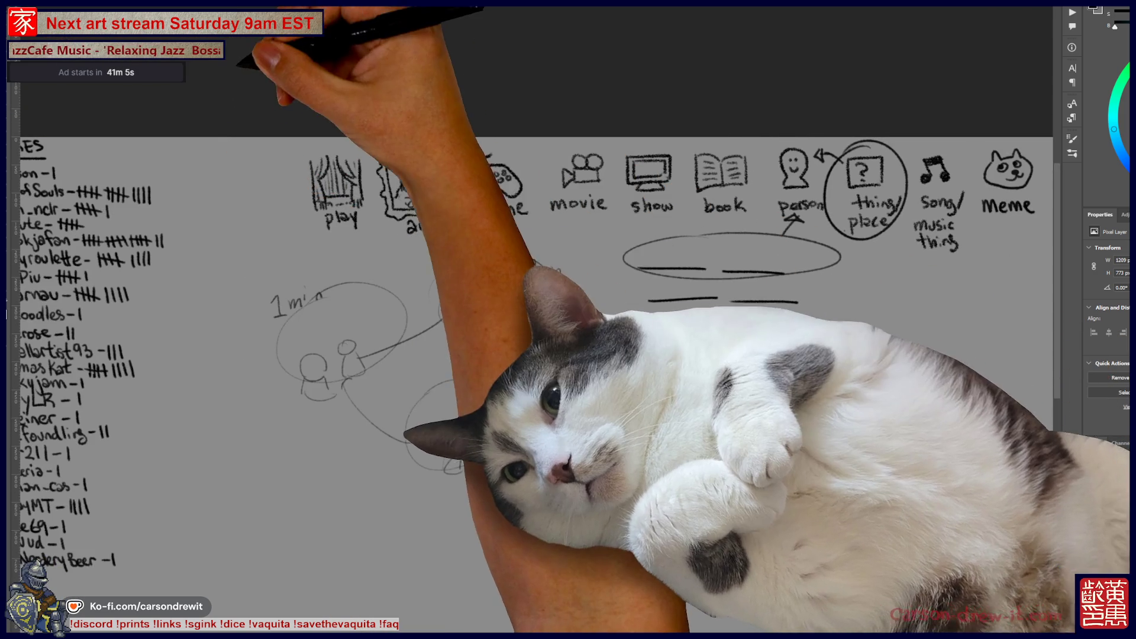
drag(232, 137, 668, 577)
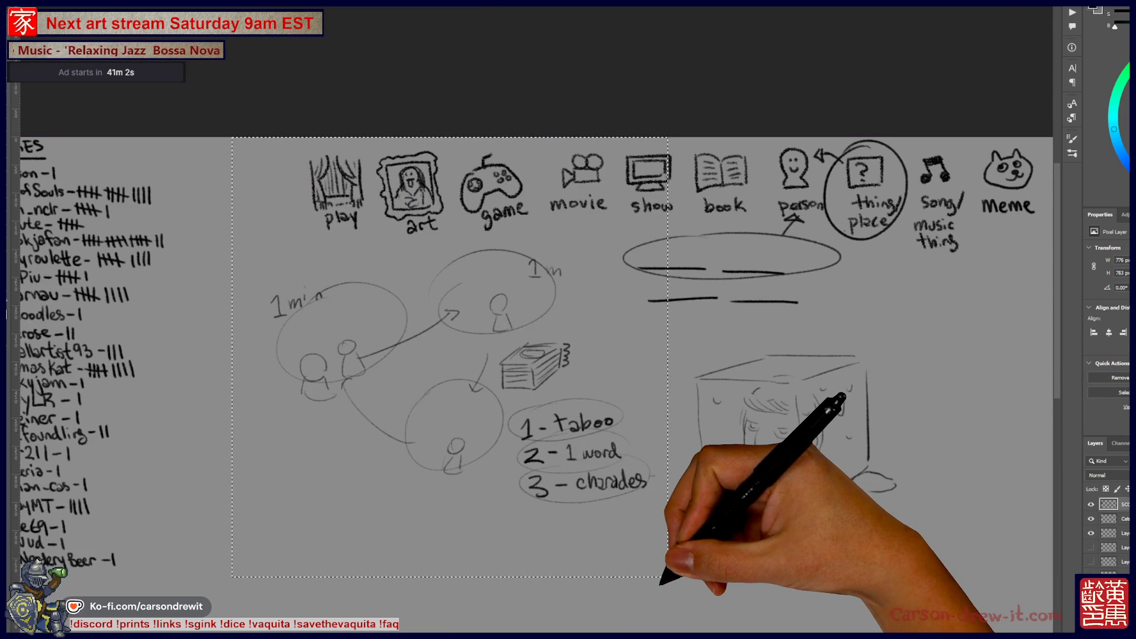
key(ctrl+x)
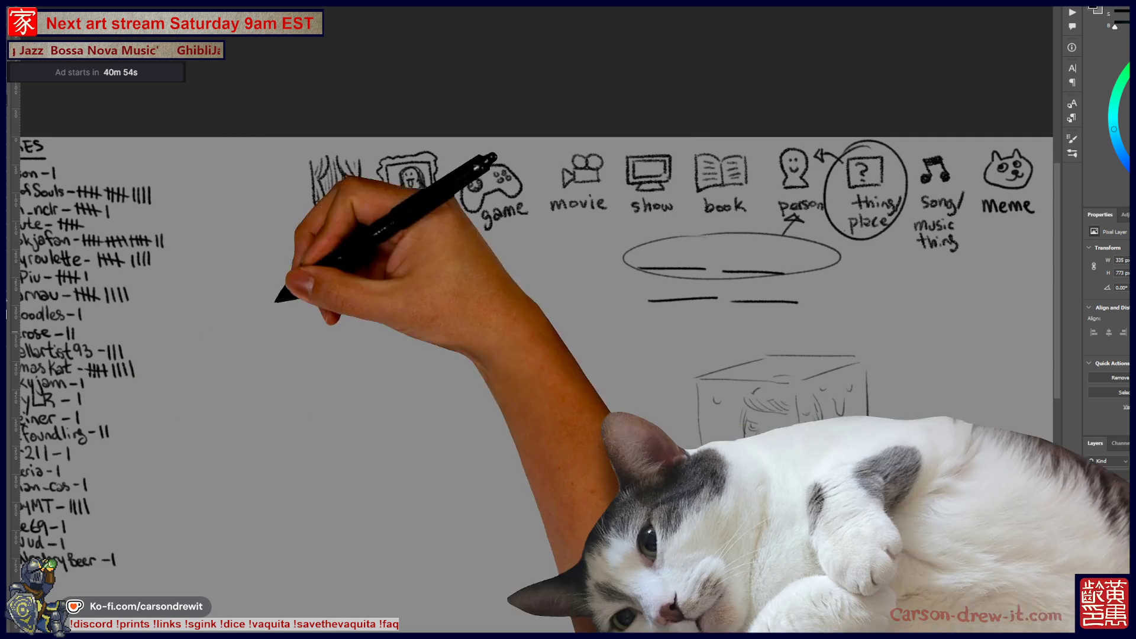
scroll(651, 379, left, 5)
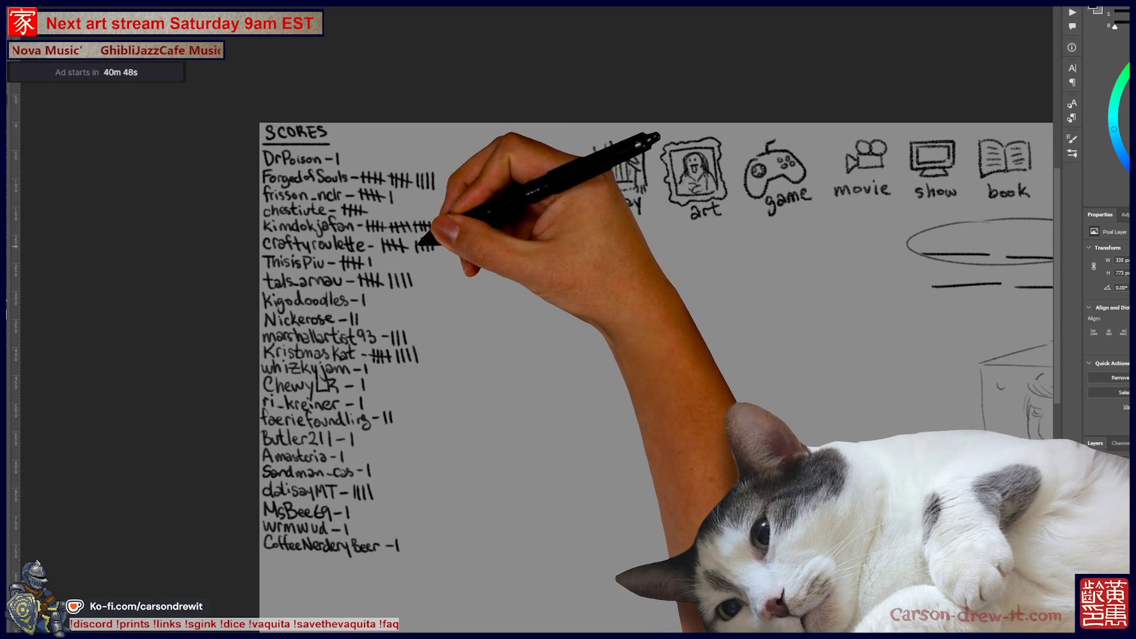
- Strike through one player's second tally group to make five, and add a tally to another player's score
drag(416, 252, 439, 238)
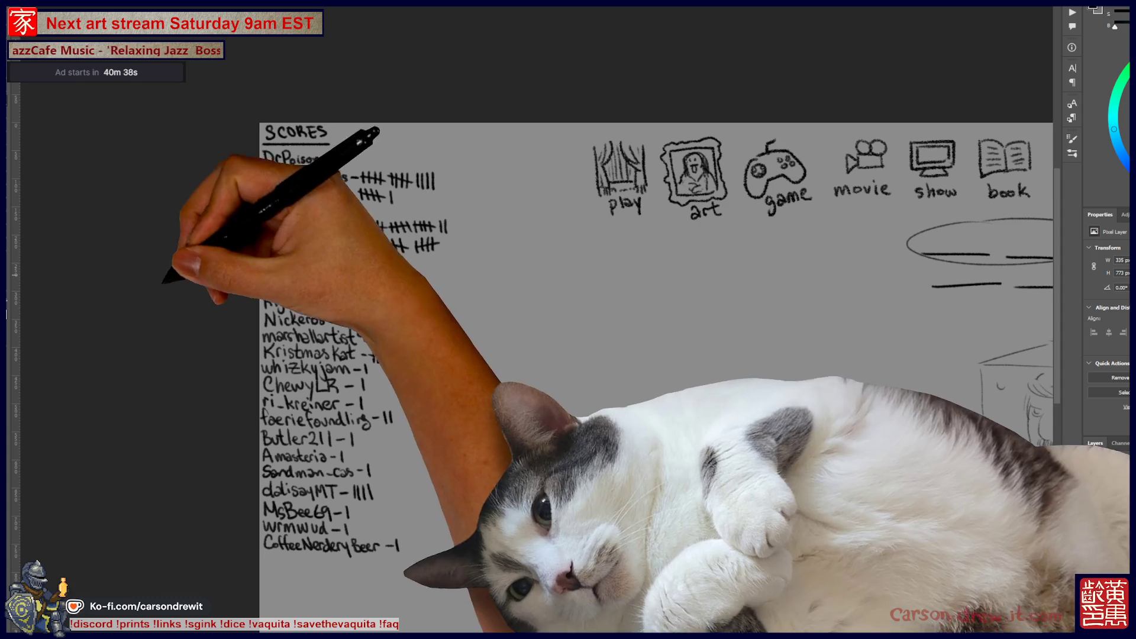
drag(450, 221, 450, 233)
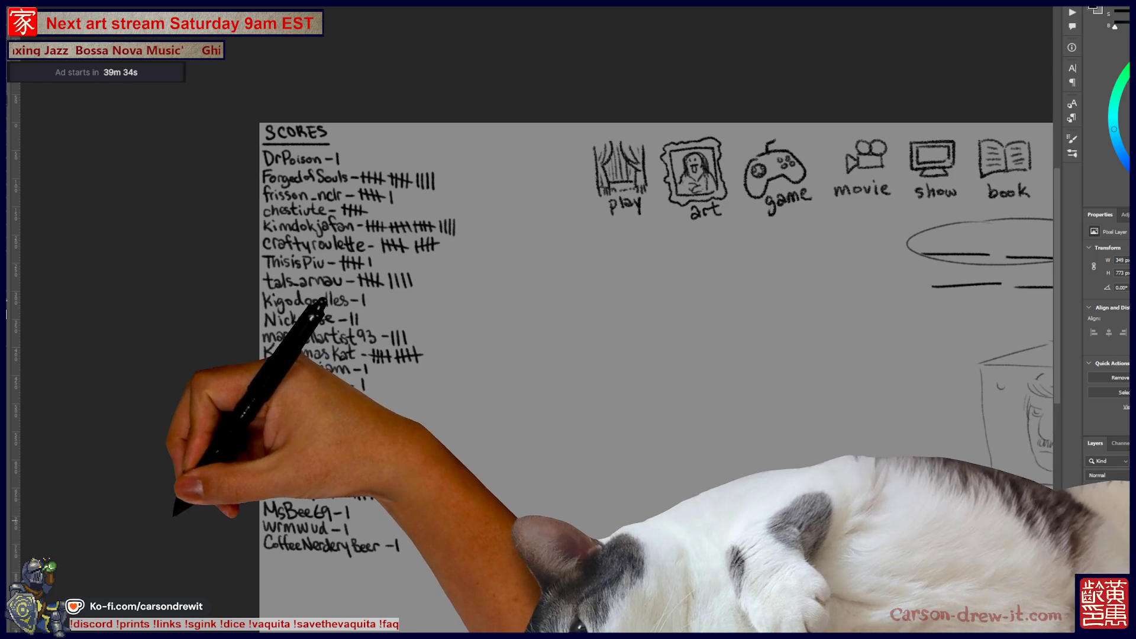
mouse_move(569, 355)
mouse_down()
mouse_move(364, 301)
mouse_move(198, 302)
mouse_up()
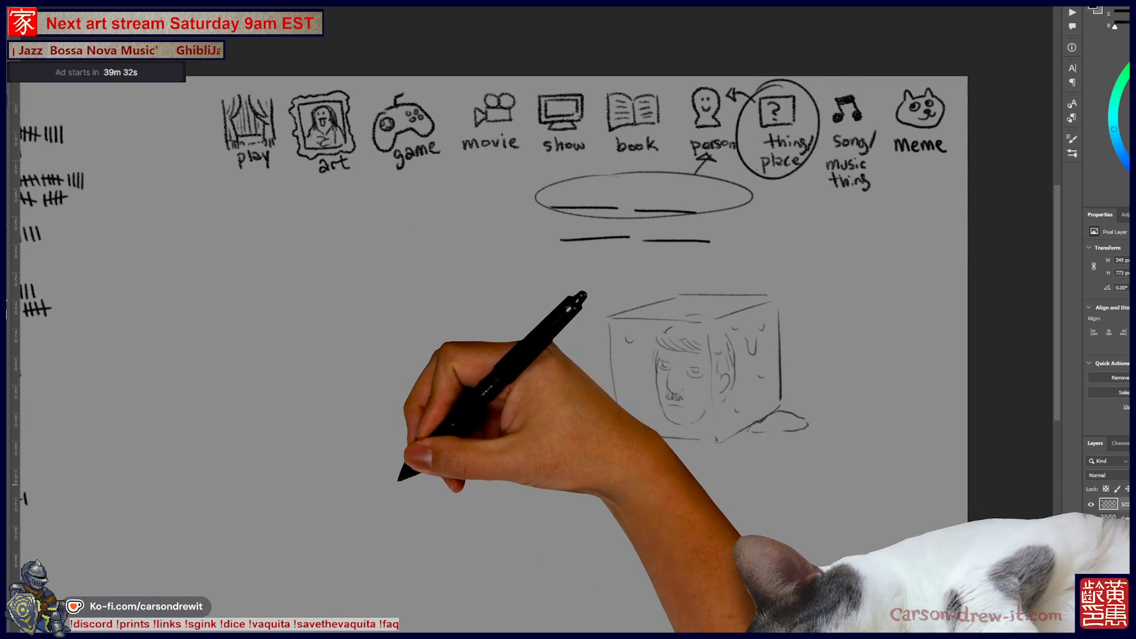
- Hide the cube sketch and diagram layers, then switch to the goose illustration document
click(1091, 533)
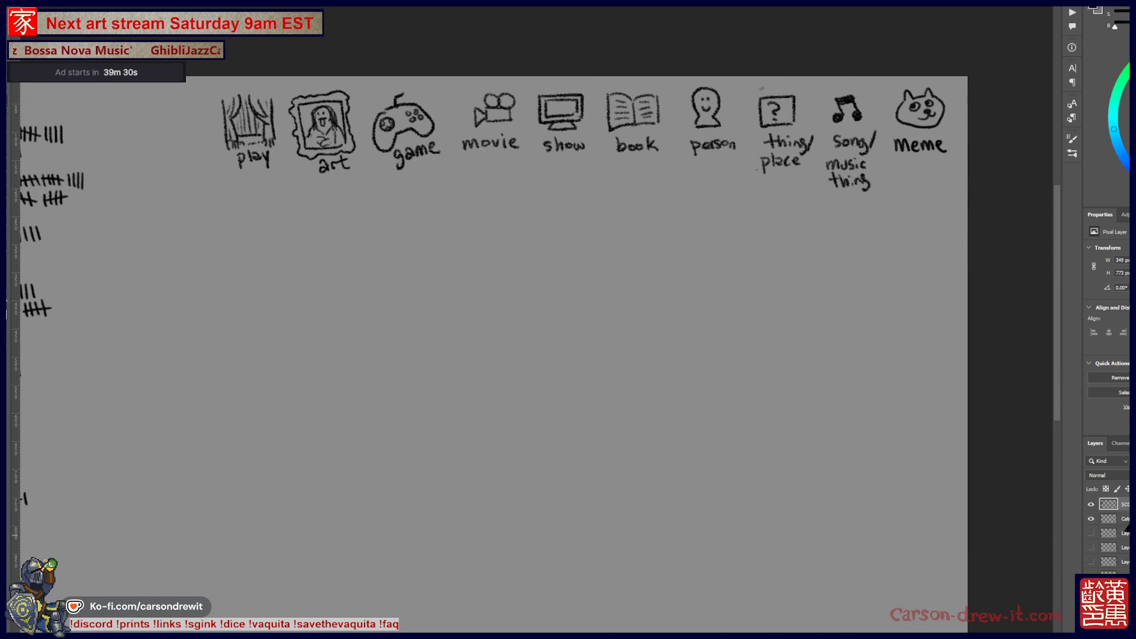
click(1091, 533)
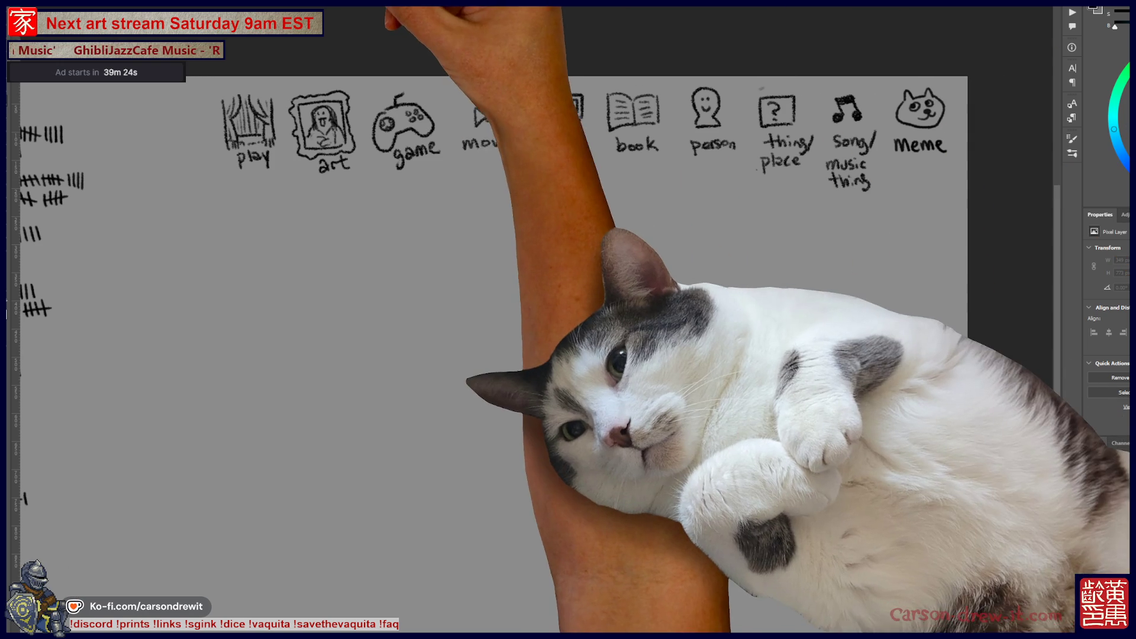
key(ctrl+Tab)
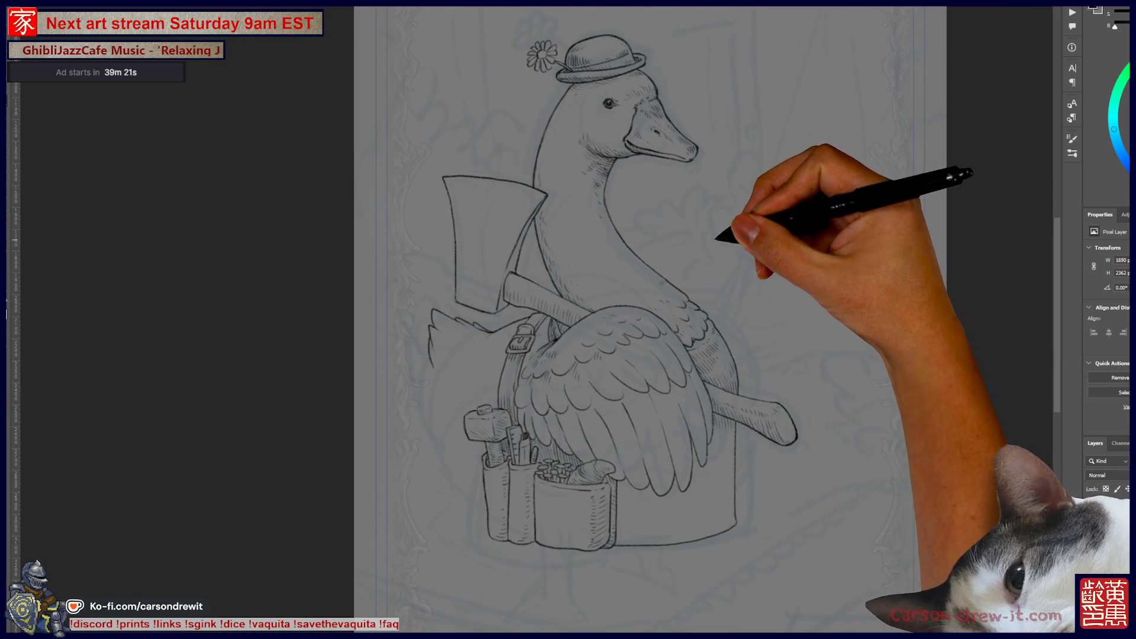
scroll(692, 296, up, 2)
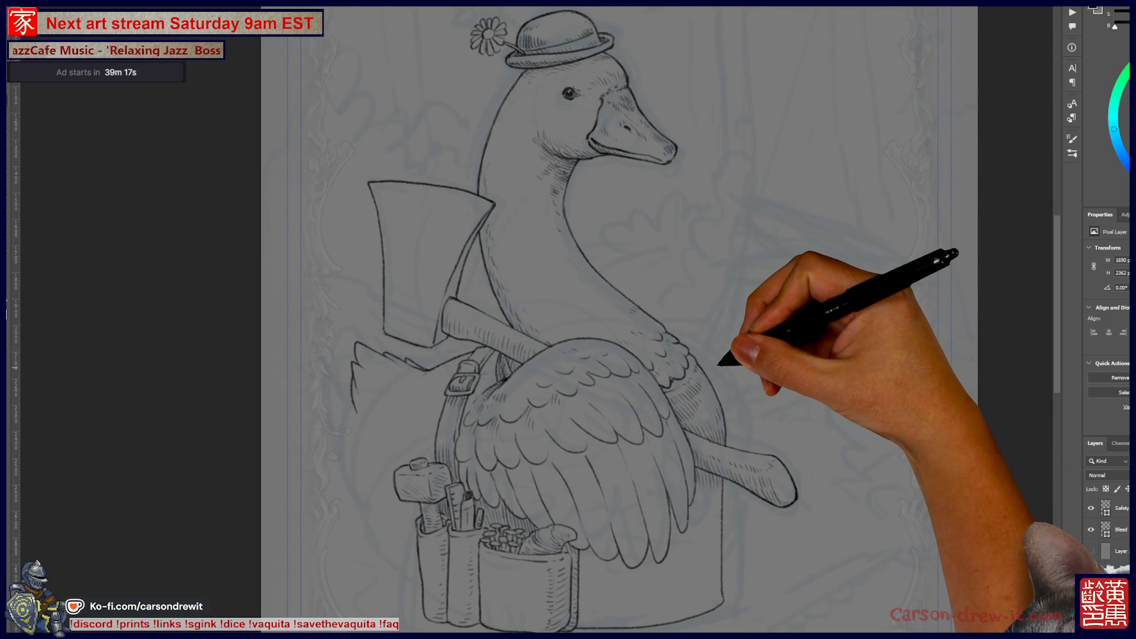
scroll(620, 320, down, 1)
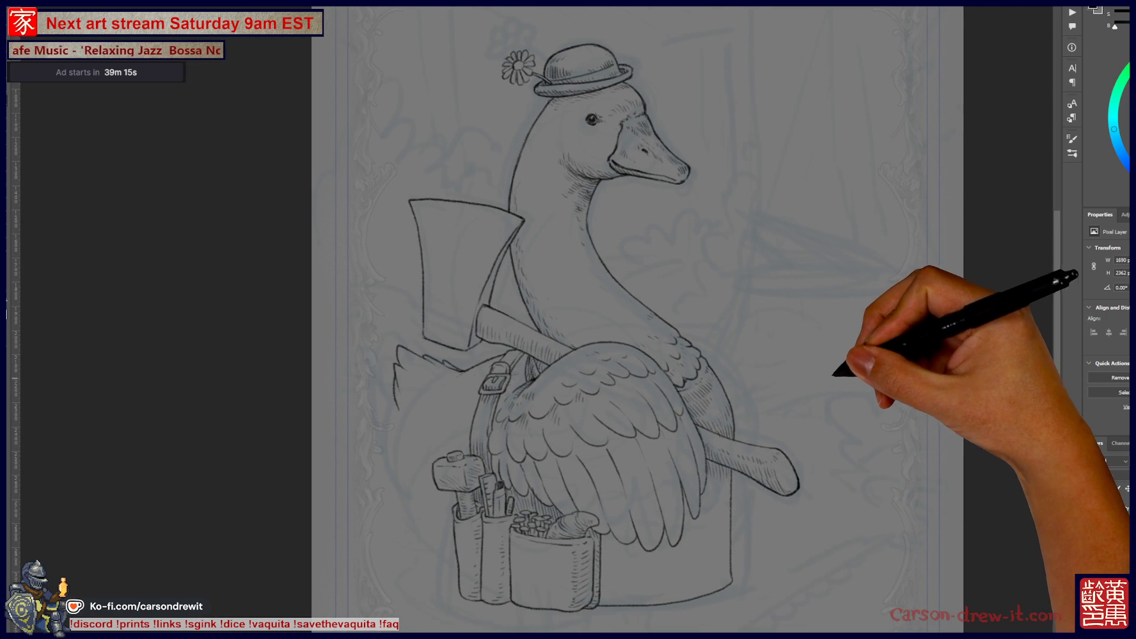
scroll(620, 319, down, 1)
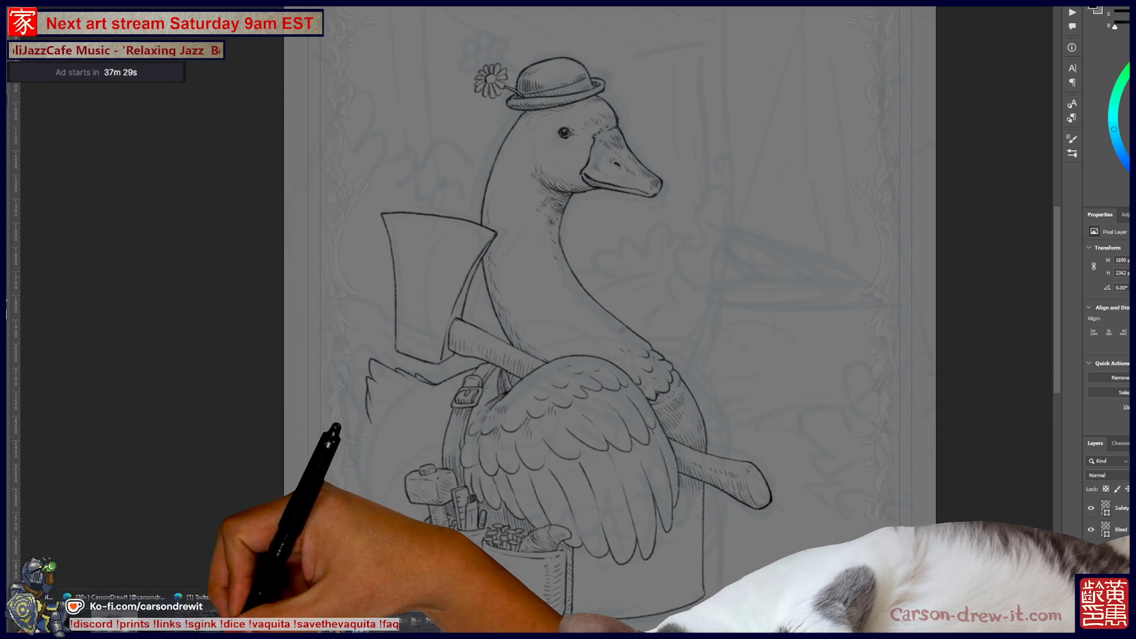
- Open twitch.tv/directory/following/live in a new Edge tab and maximise the browser window
click(332, 612)
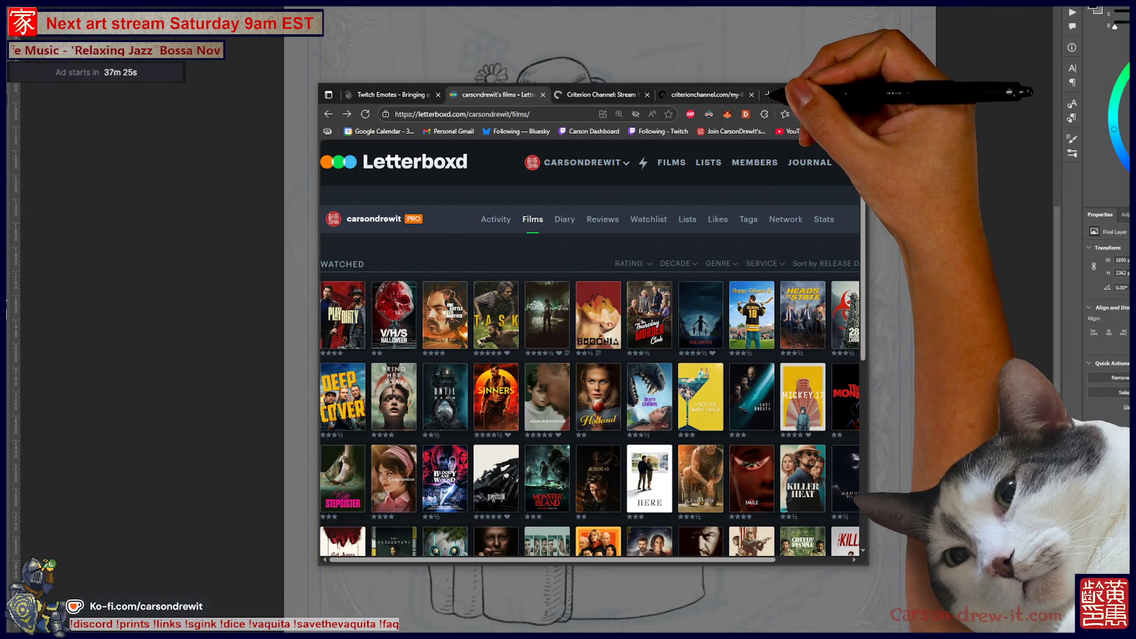
key(ctrl+t)
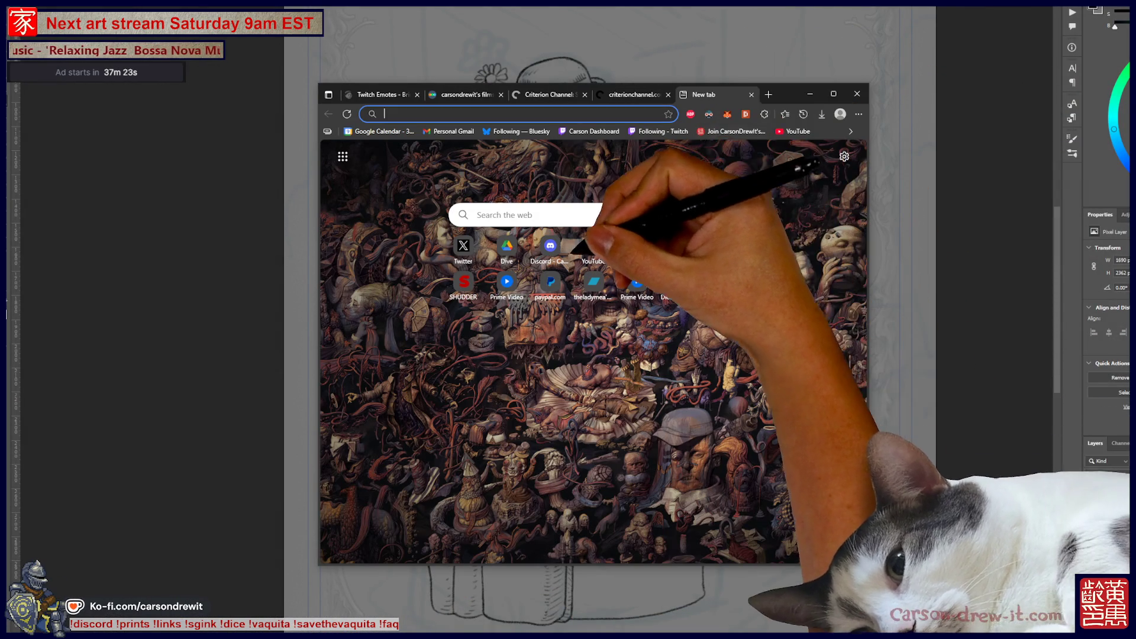
text(twitch.tv/directory/following/live)
key(Return)
key(super+Up)
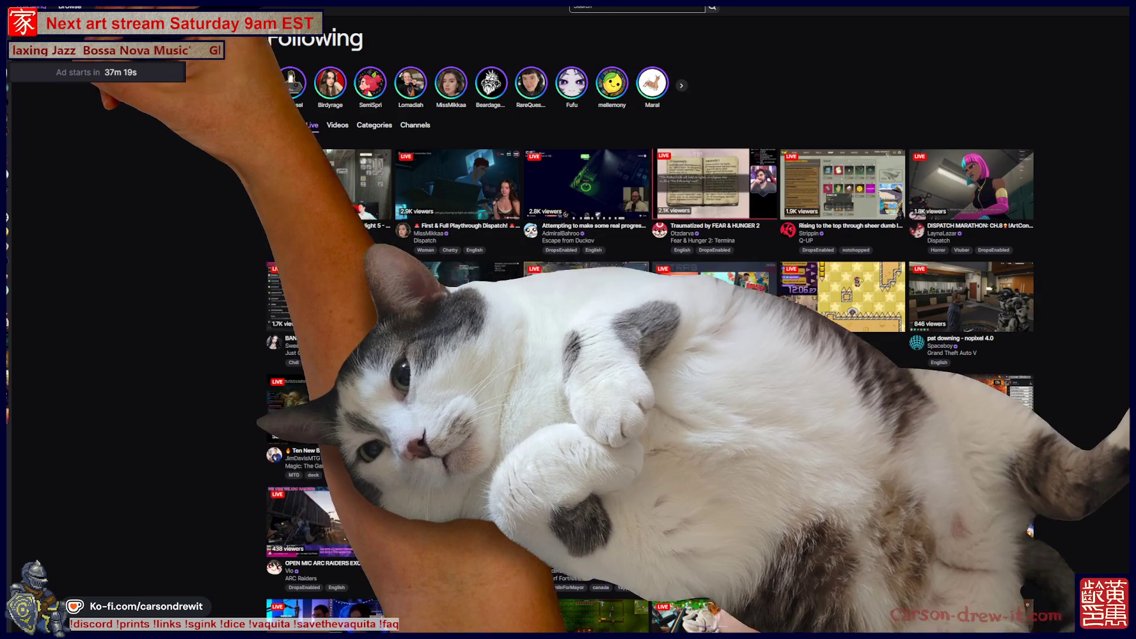
scroll(652, 325, down, 8)
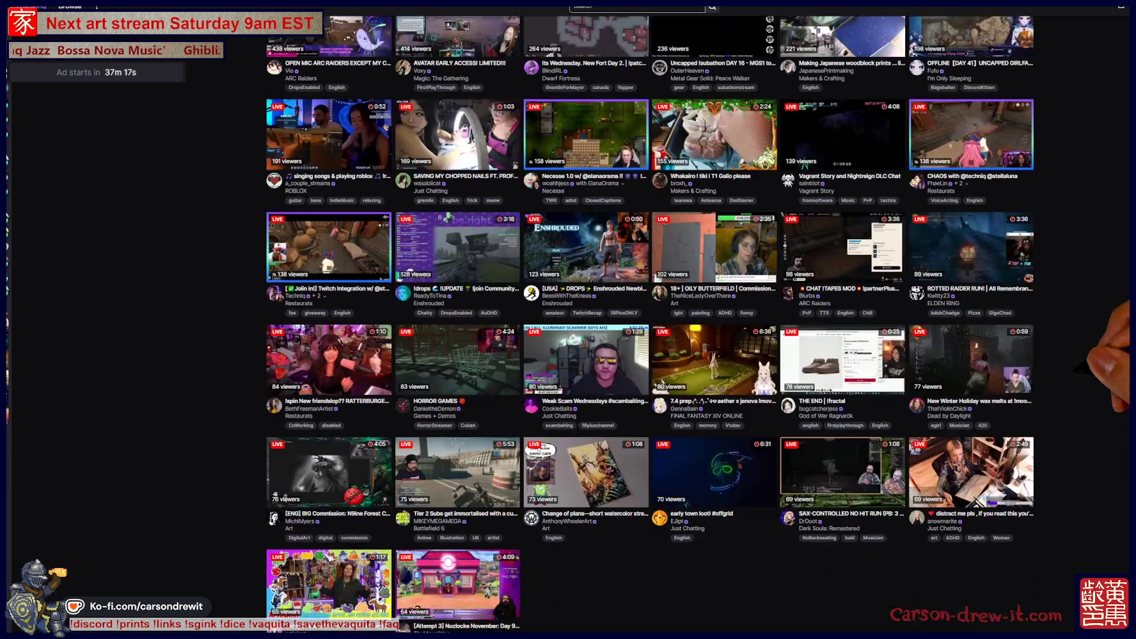
scroll(651, 326, down, 9)
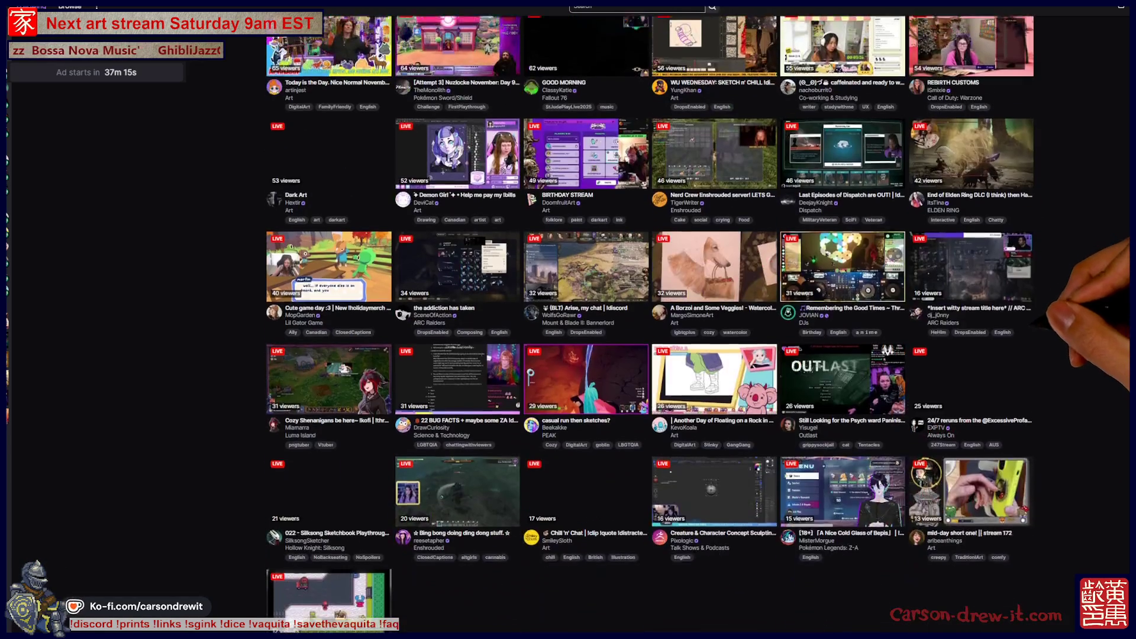
scroll(651, 325, down, 5)
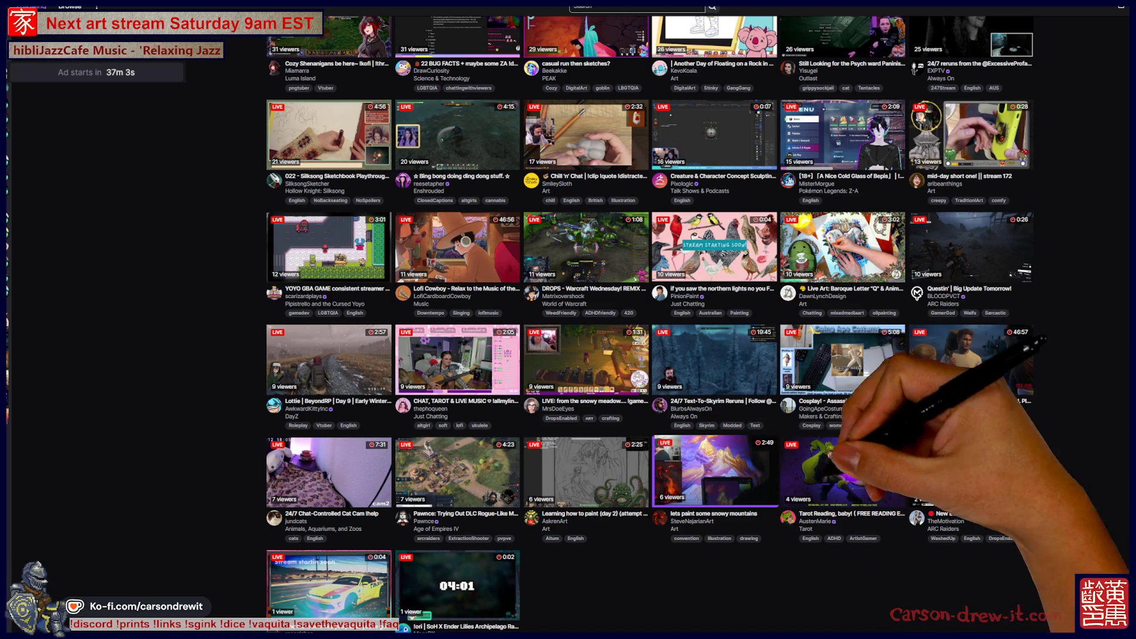
scroll(651, 324, up, 2)
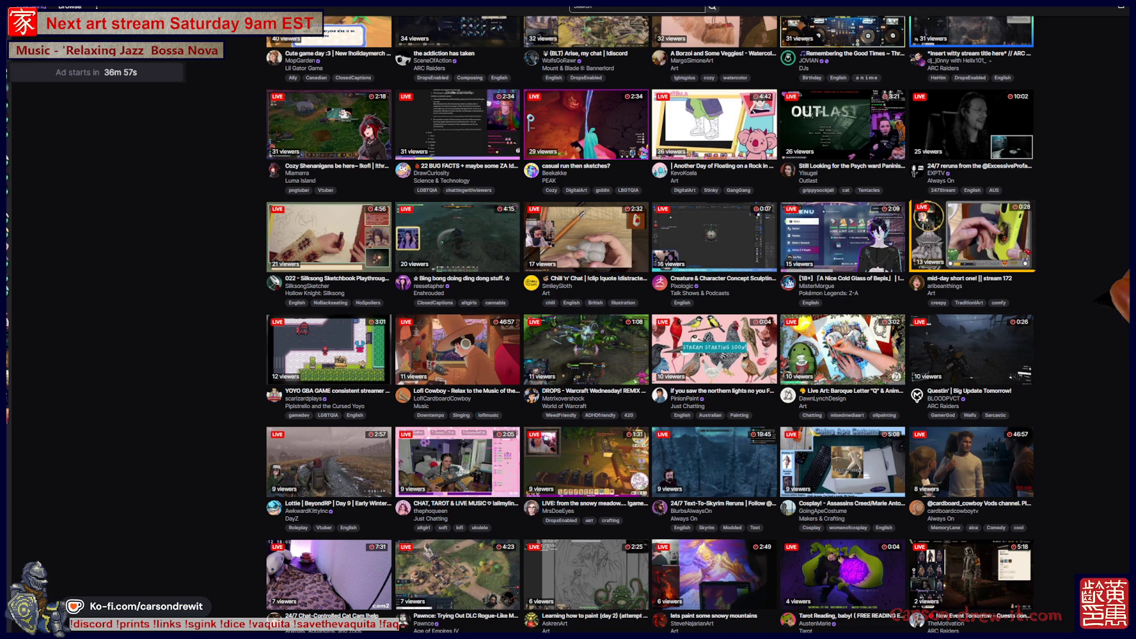
scroll(651, 324, up, 2)
scroll(651, 324, up, 3)
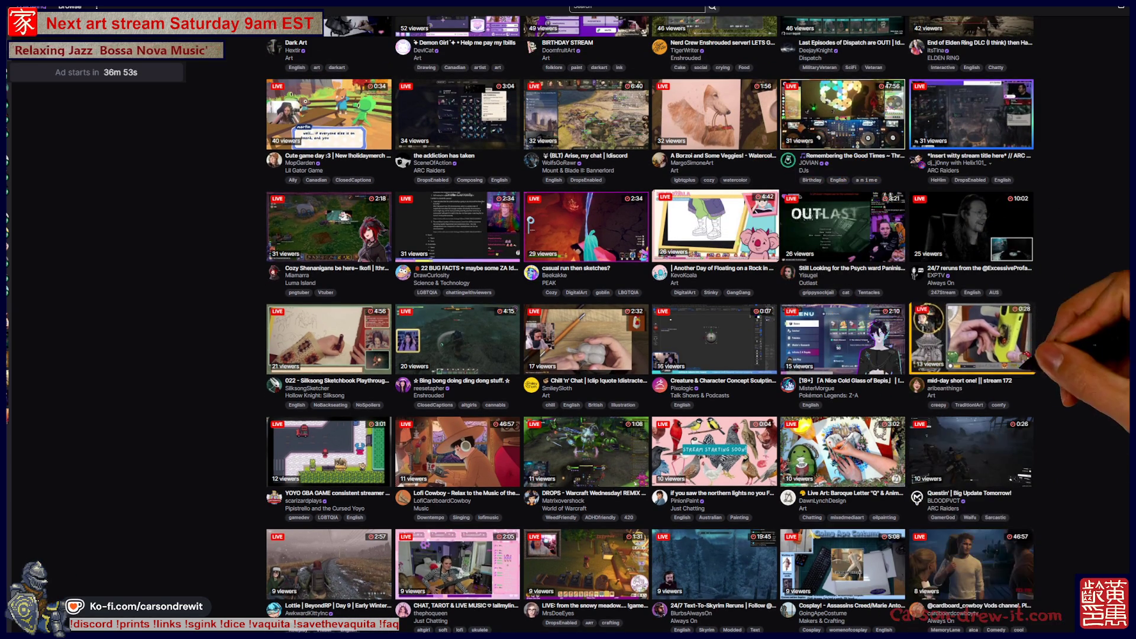
scroll(651, 324, up, 5)
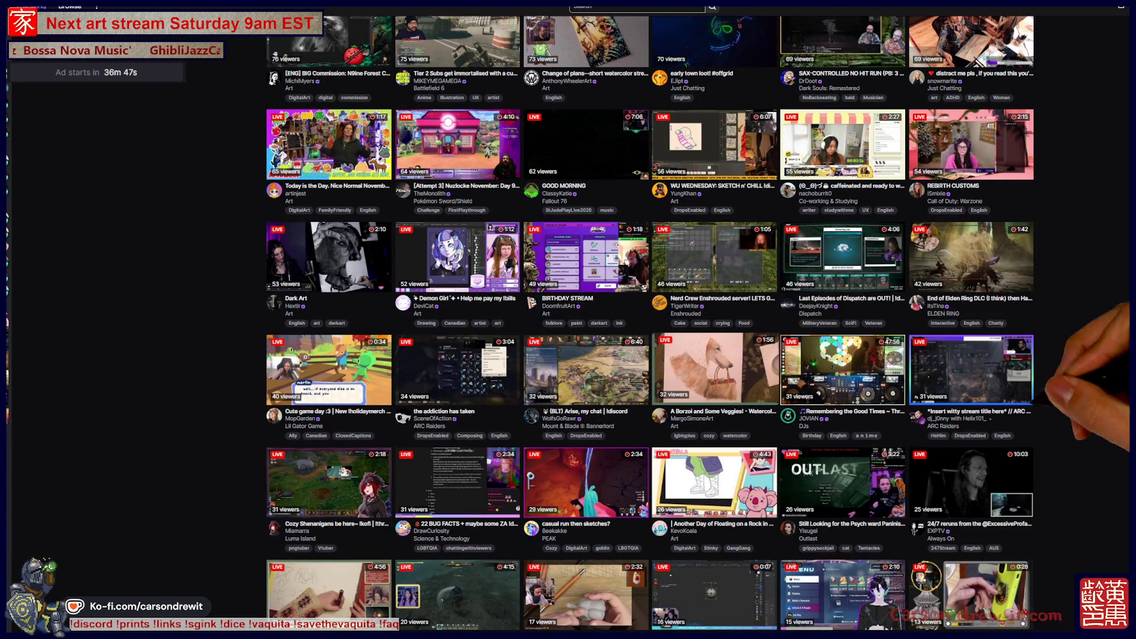
scroll(651, 324, up, 2)
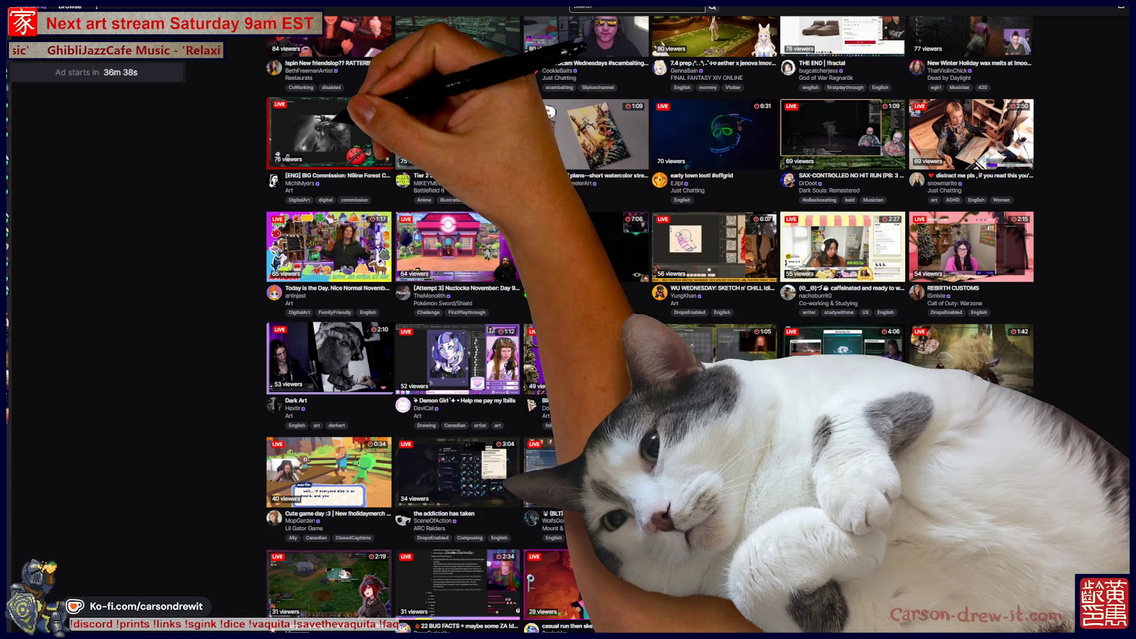
scroll(651, 325, up, 2)
scroll(651, 324, up, 1)
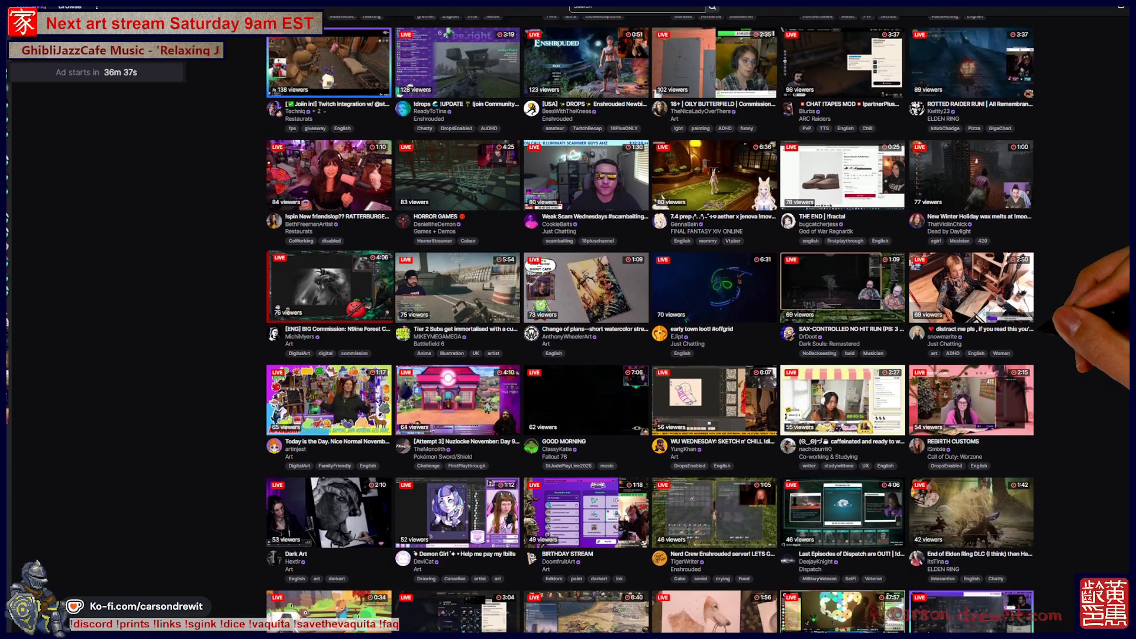
scroll(652, 324, up, 2)
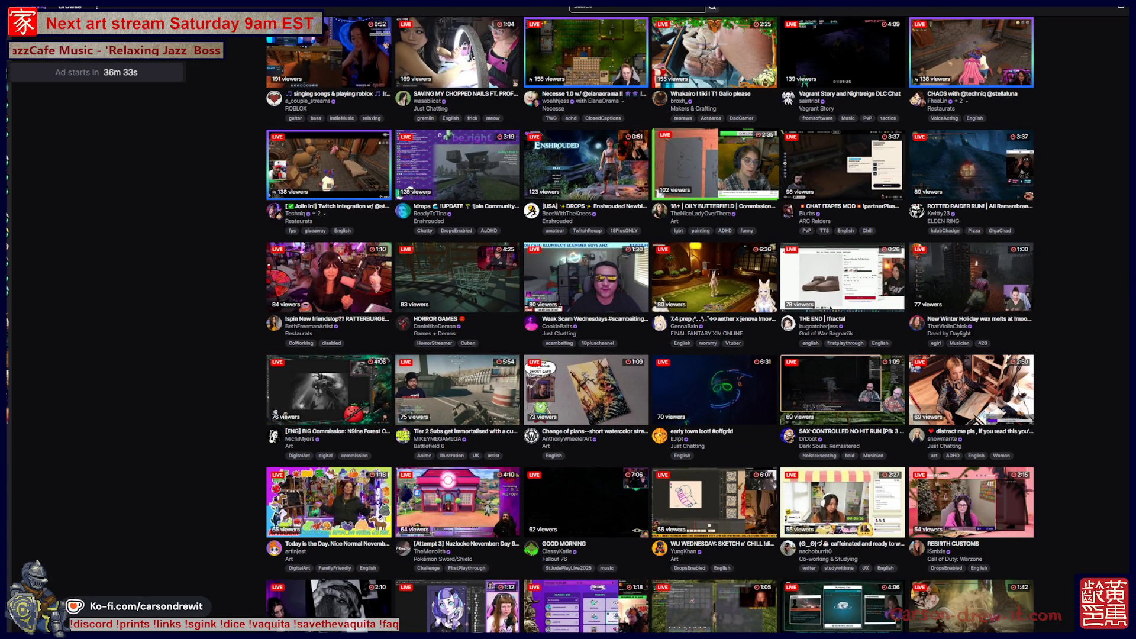
scroll(651, 325, down, 5)
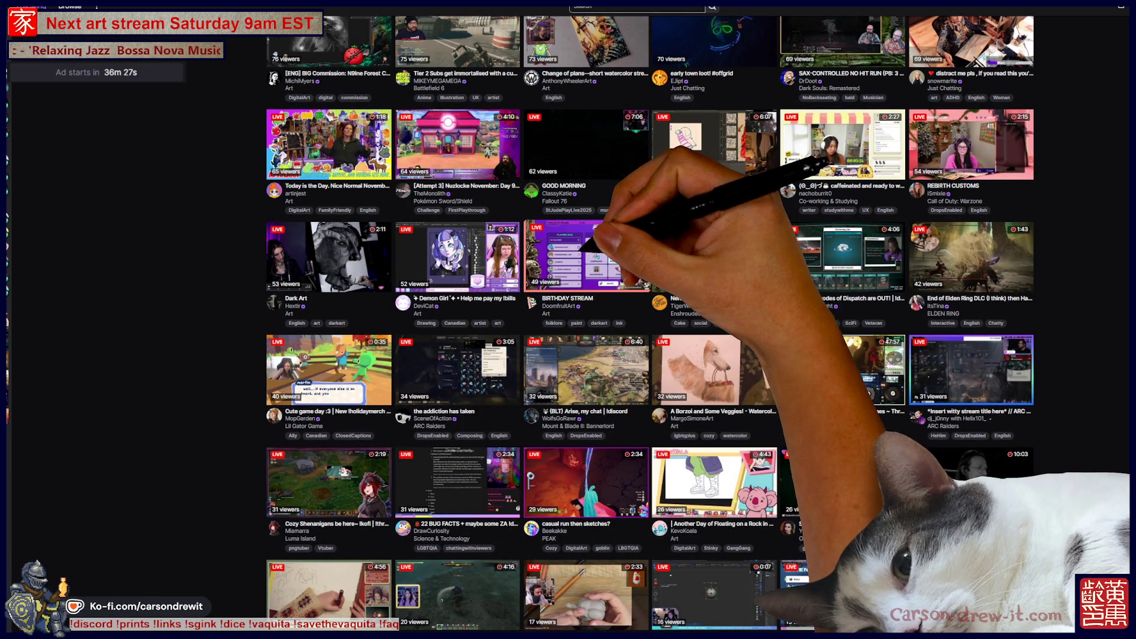
scroll(586, 307, down, 2)
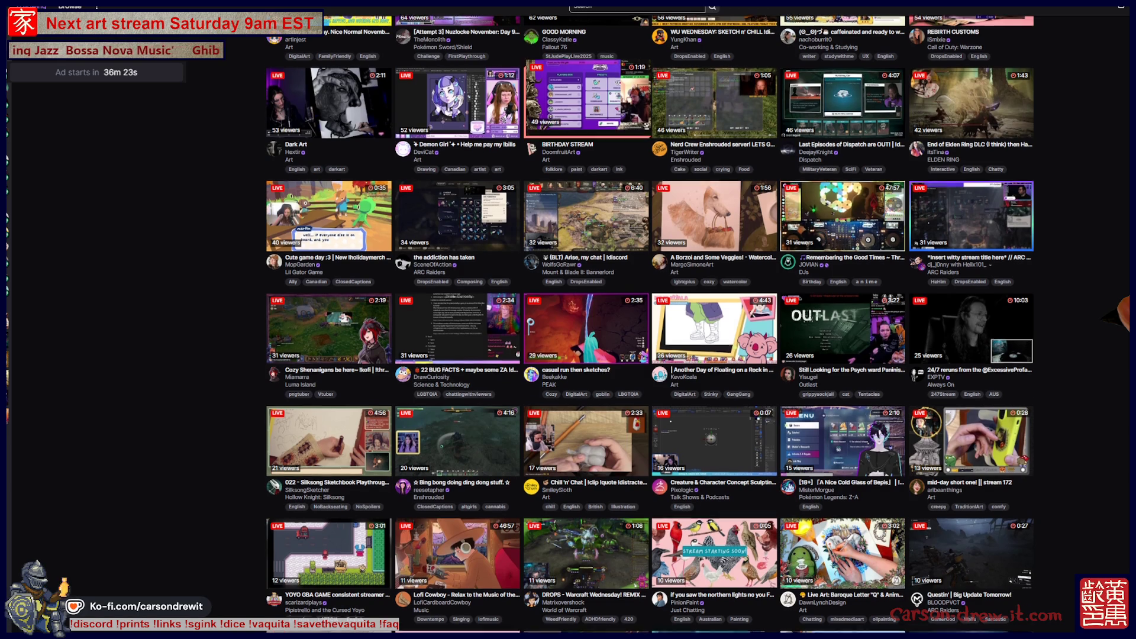
scroll(586, 308, down, 1)
scroll(586, 307, down, 5)
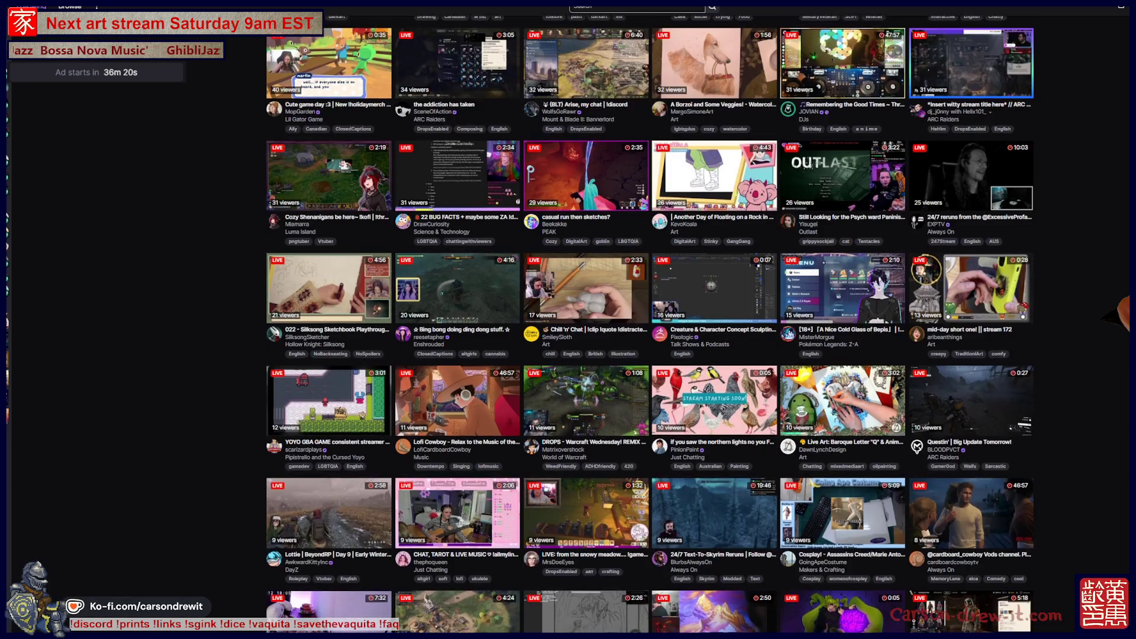
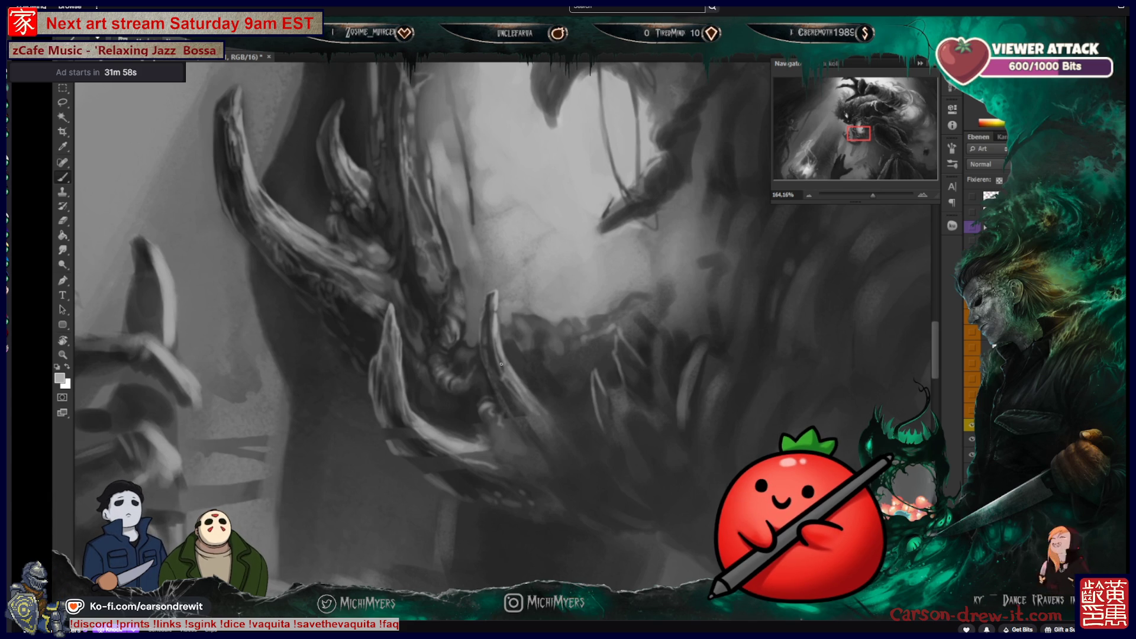
- Zoom out from about 164% to about 27% to view the whole monster painting
scroll(505, 371, down, 8)
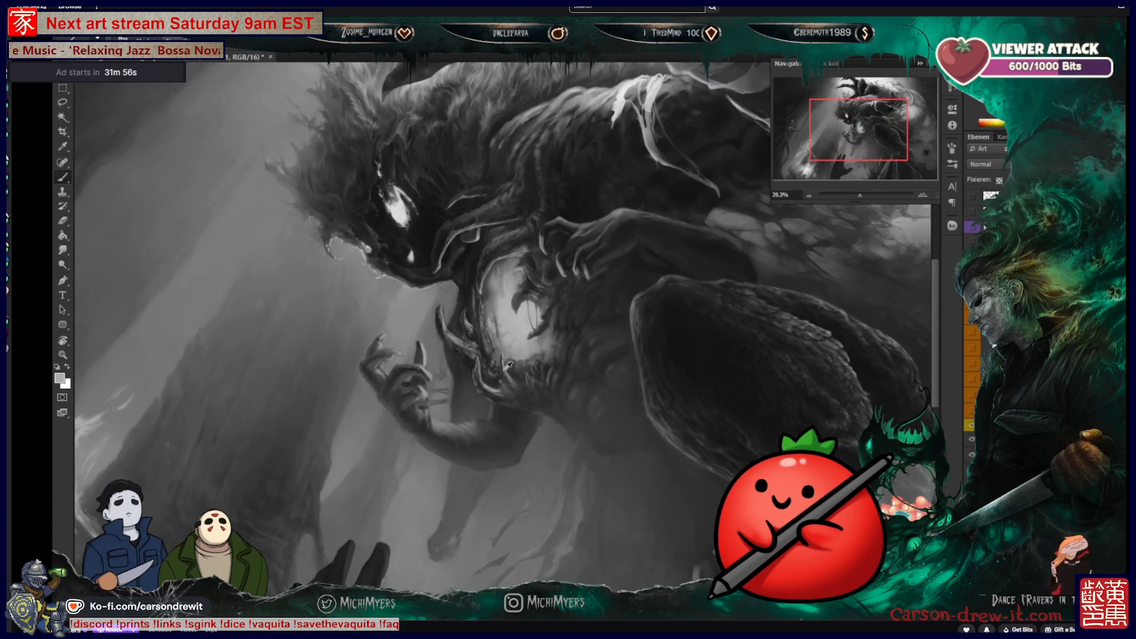